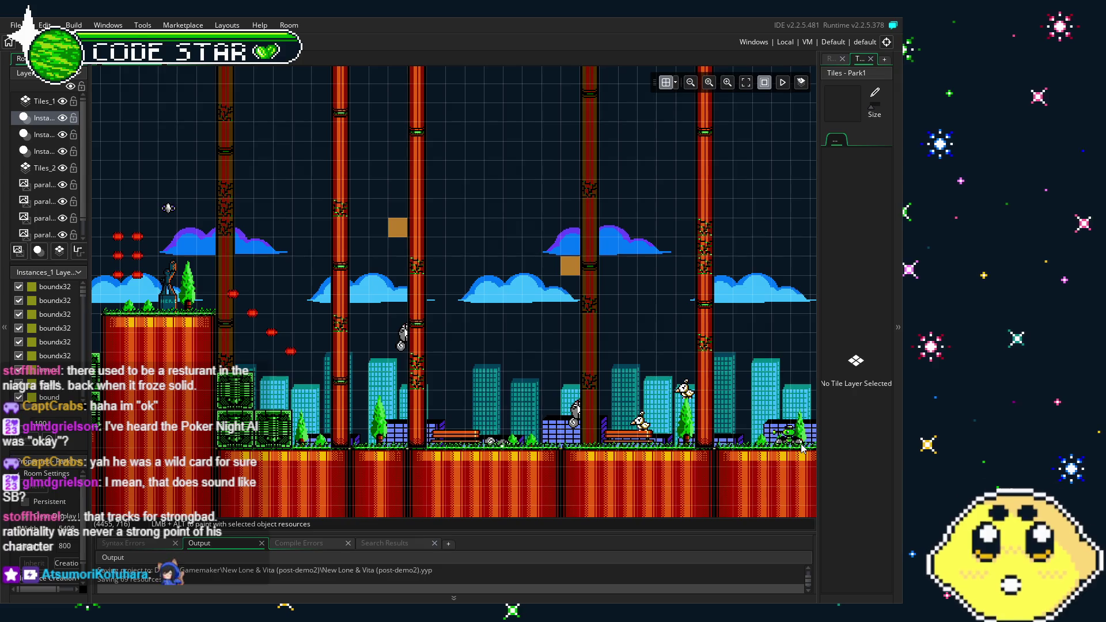
Step: Scroll and pan around the room to survey the city stretch with its question-mark blocks
scroll(449, 500, "up", 3)
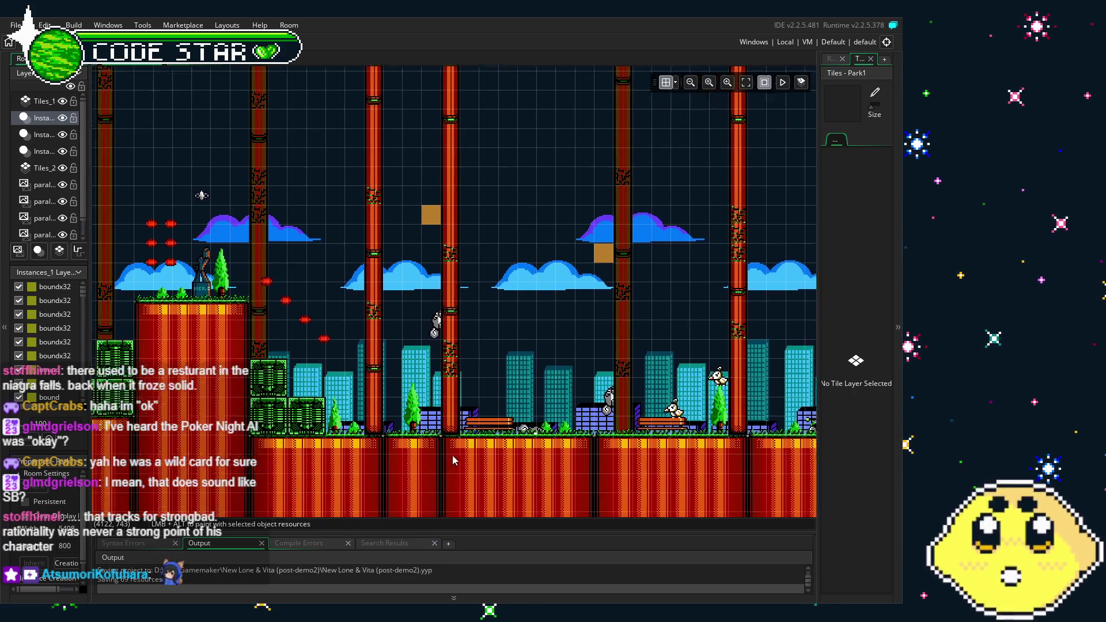
scroll(511, 377, "down", 2)
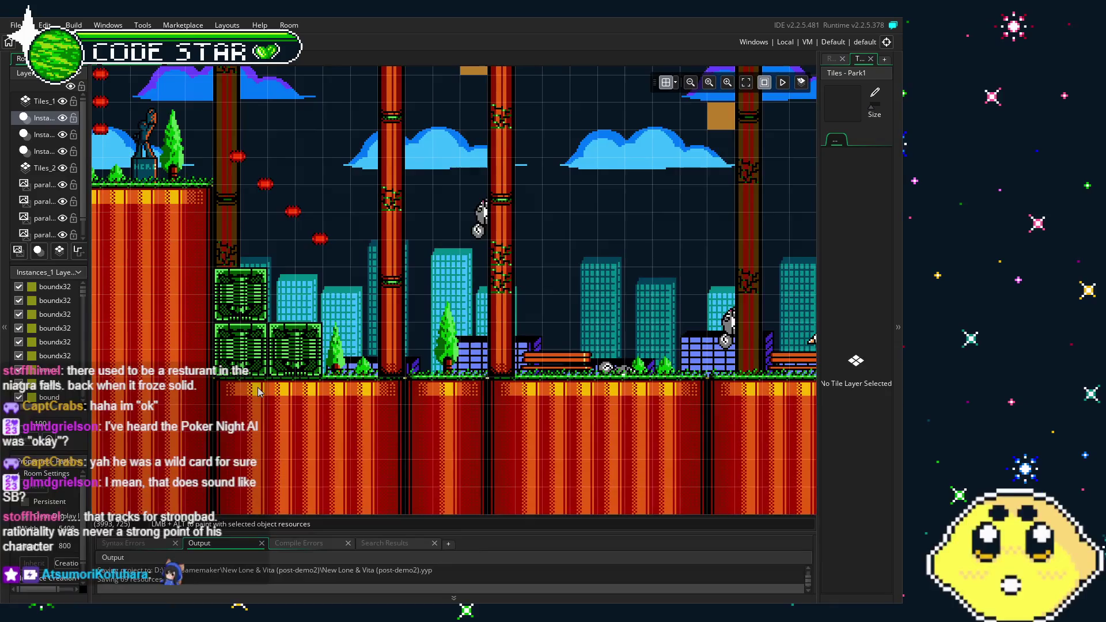
scroll(510, 505, "up", 2)
scroll(509, 504, "left", 10)
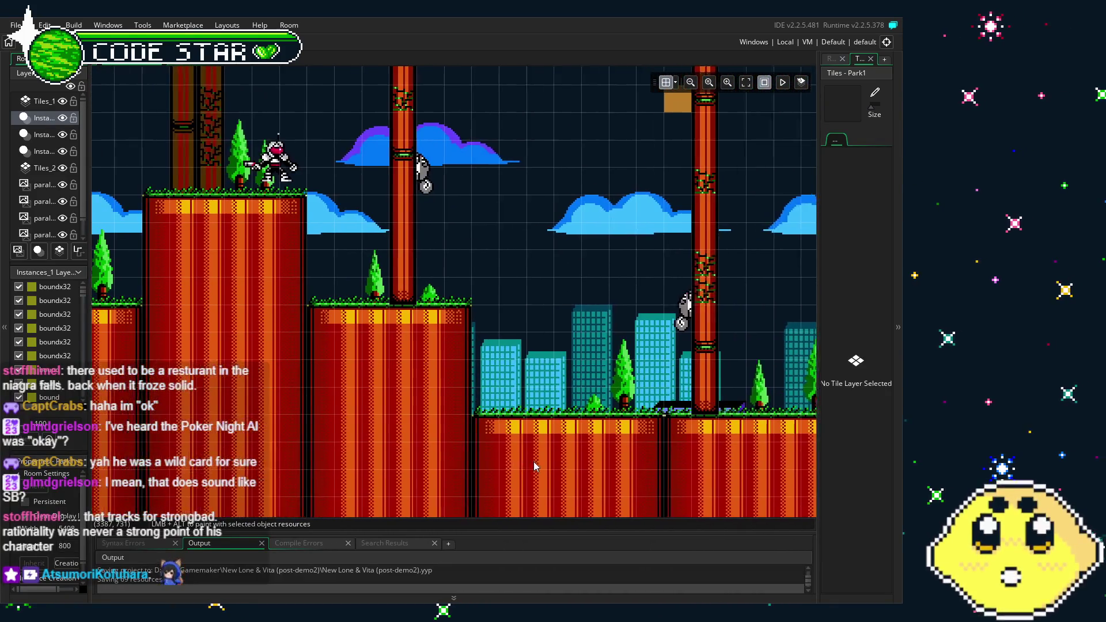
scroll(551, 450, "left", 12)
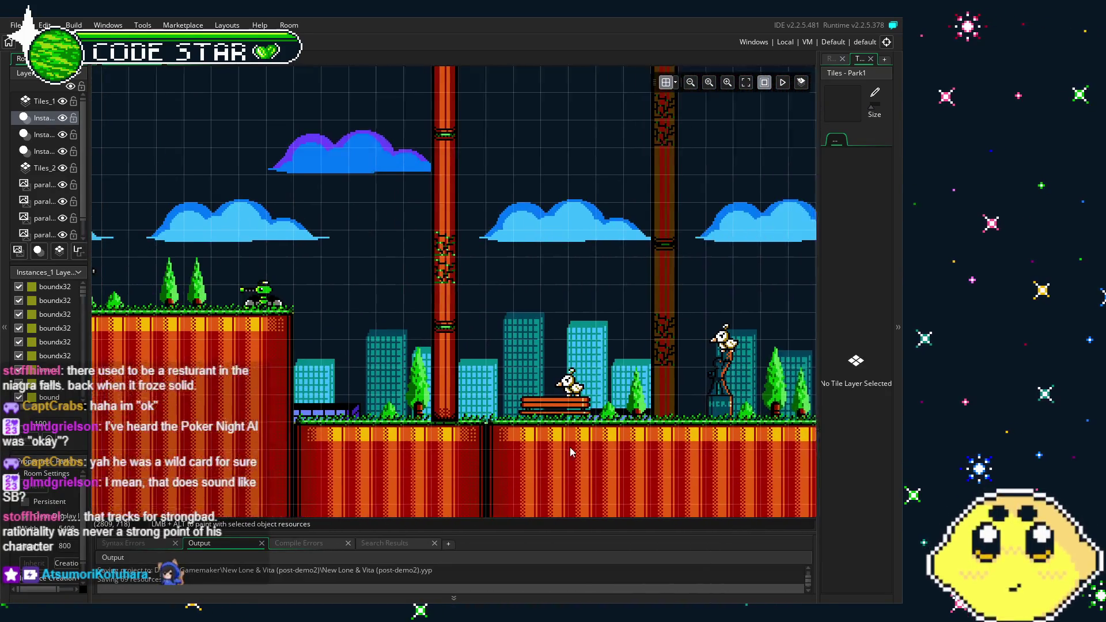
scroll(637, 495, "left", 15)
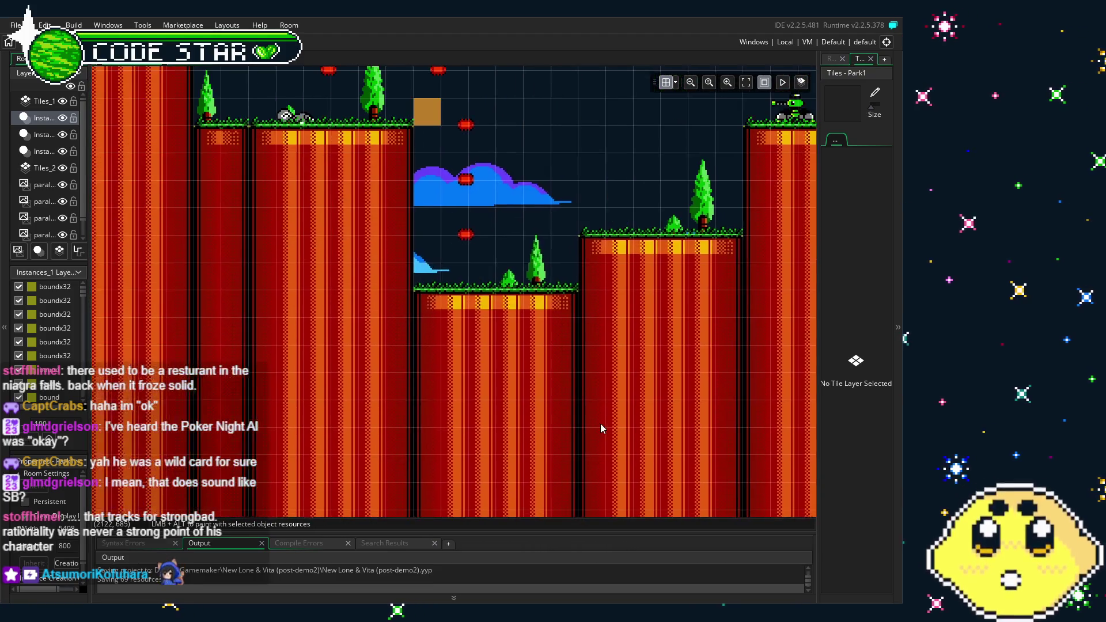
scroll(316, 444, "left", 18)
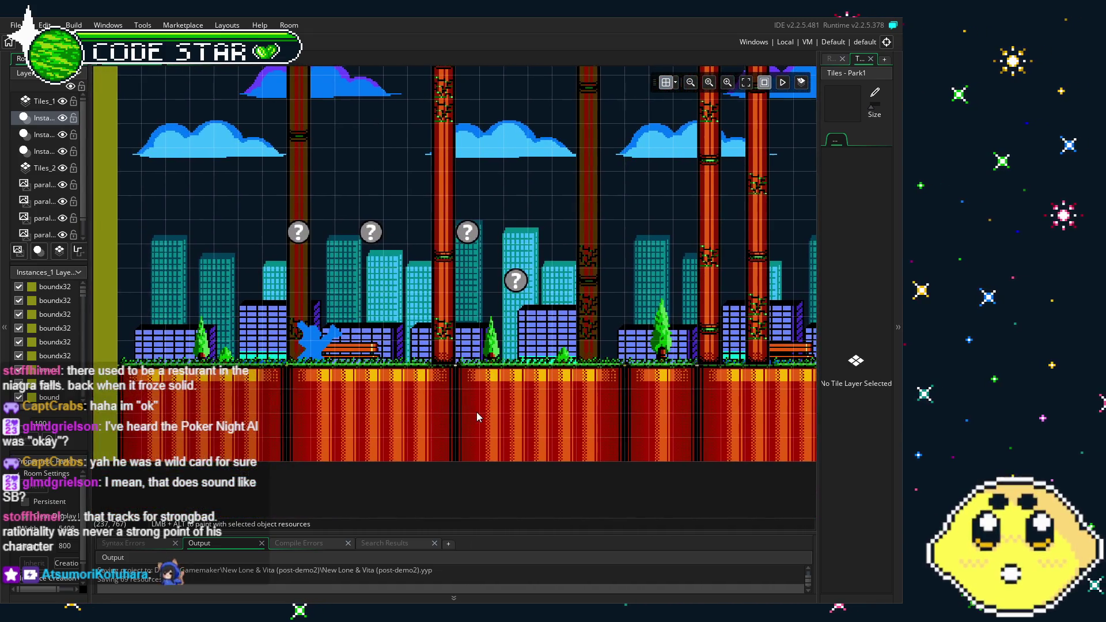
left_click_drag(477, 416, 229, 490)
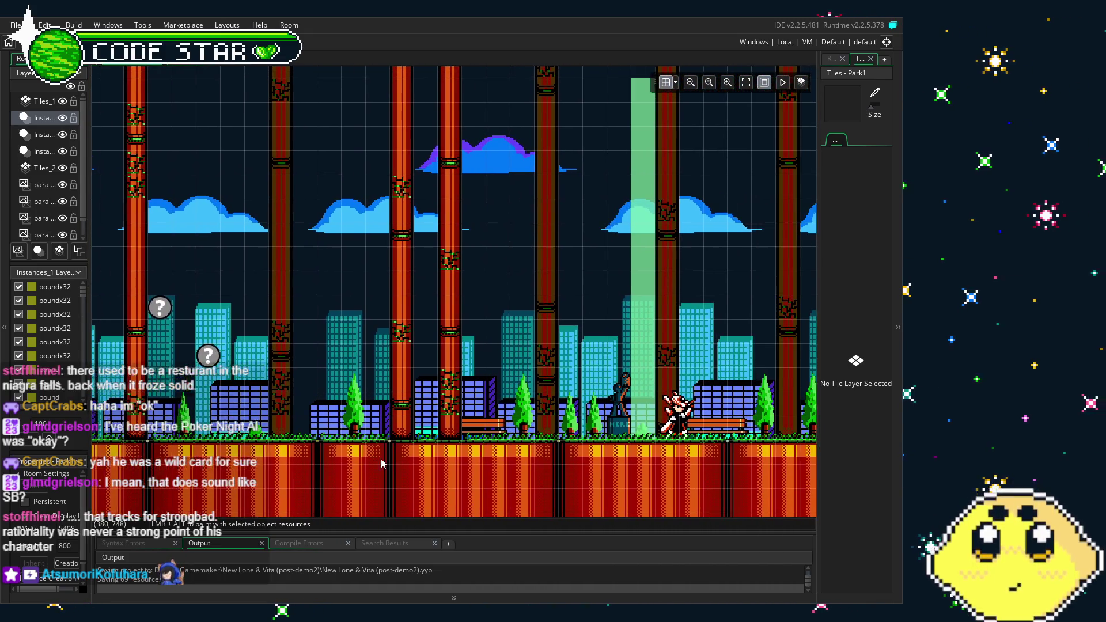
scroll(490, 438, "right", 5)
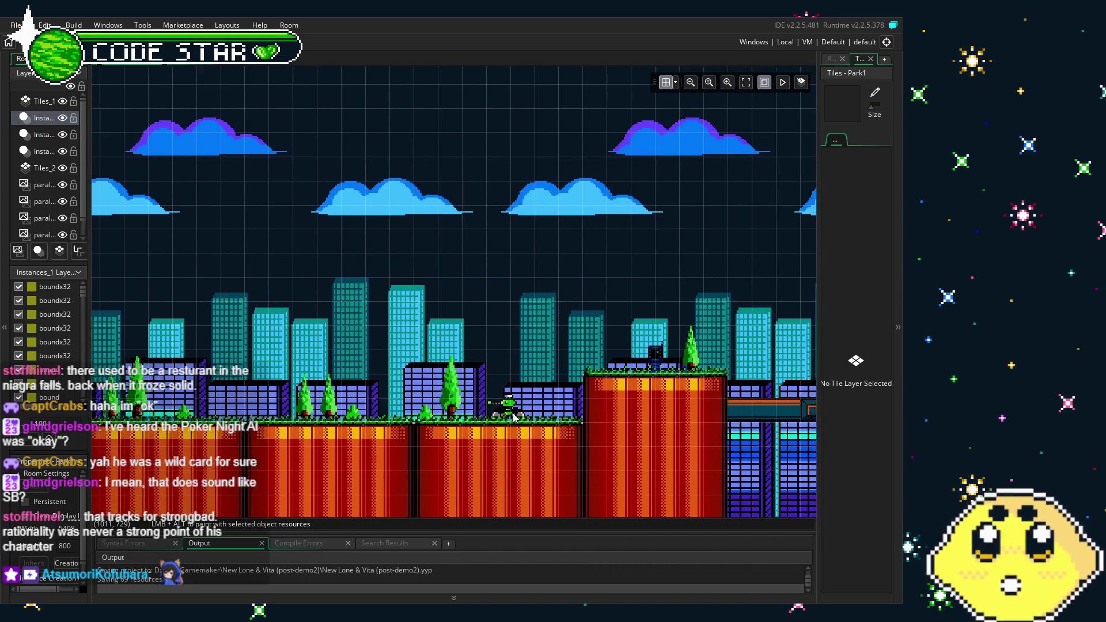
scroll(670, 418, "left", 5)
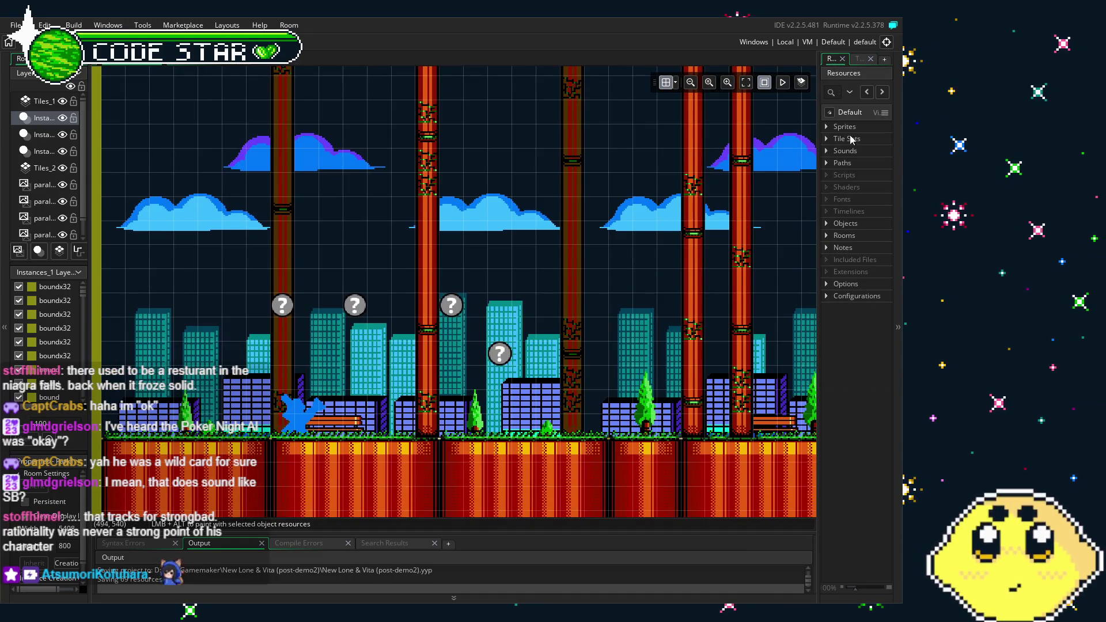
Step: Expand Objects in Resources and open player_vita from the Player folder
left_click(827, 224)
scroll(866, 351, "down", 3)
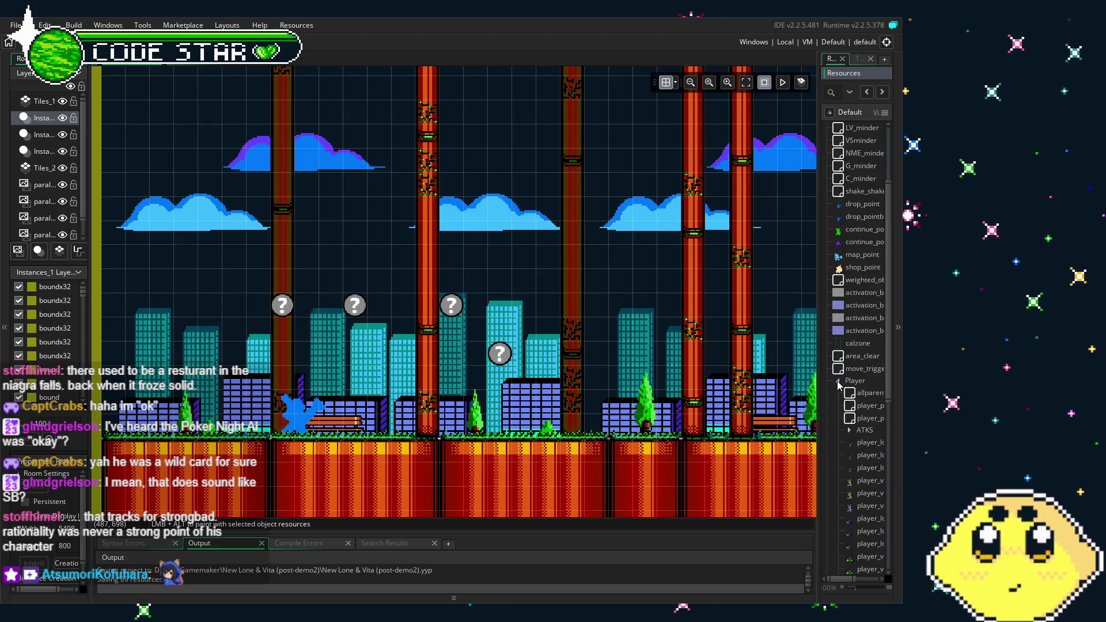
scroll(838, 386, "down", 5)
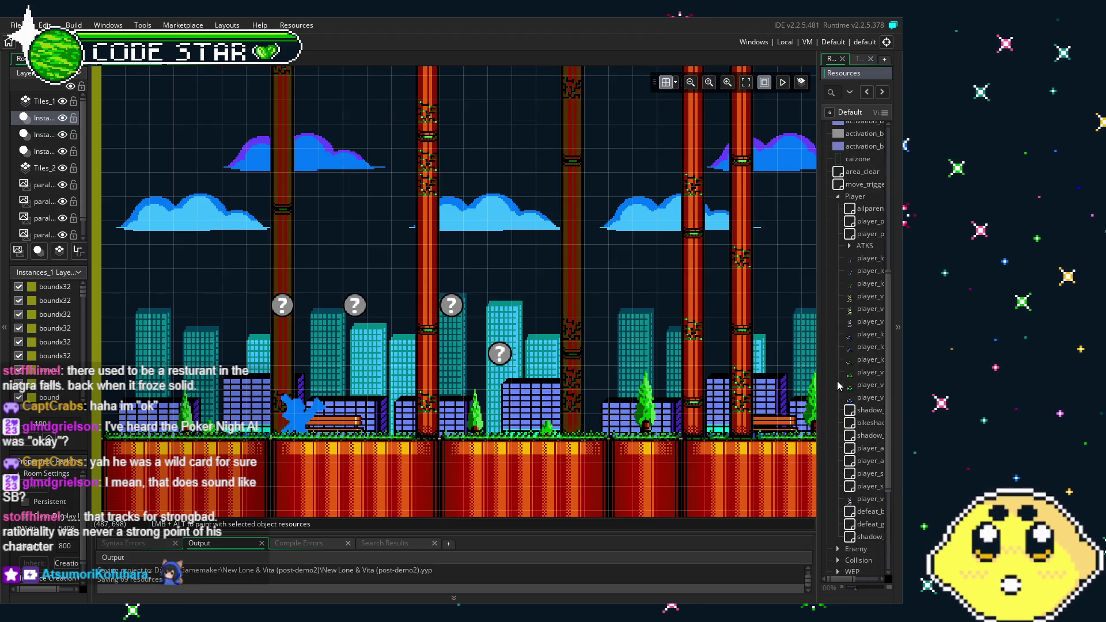
double_click(866, 297)
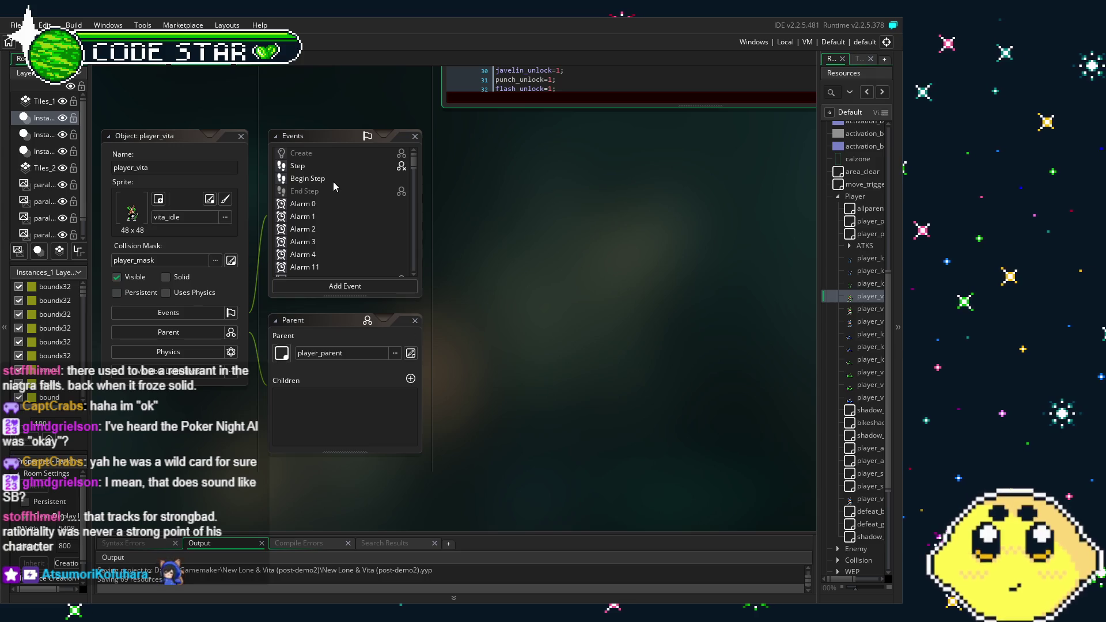
Step: Open player_vita's Step event code, then its Key Press - V event code
double_click(294, 167)
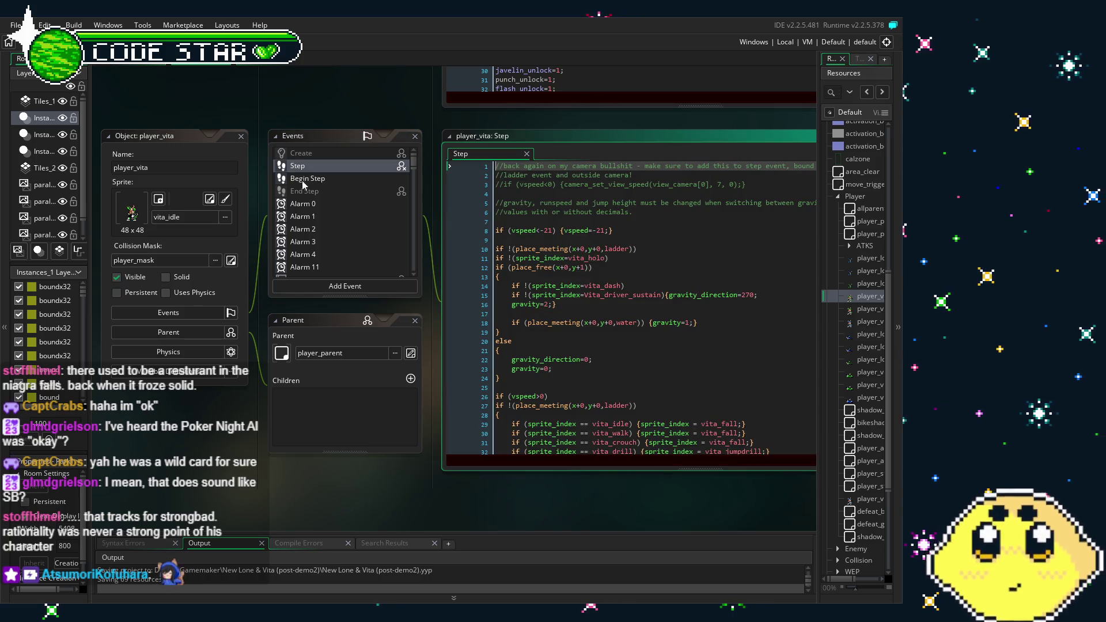
scroll(335, 224, "down", 2)
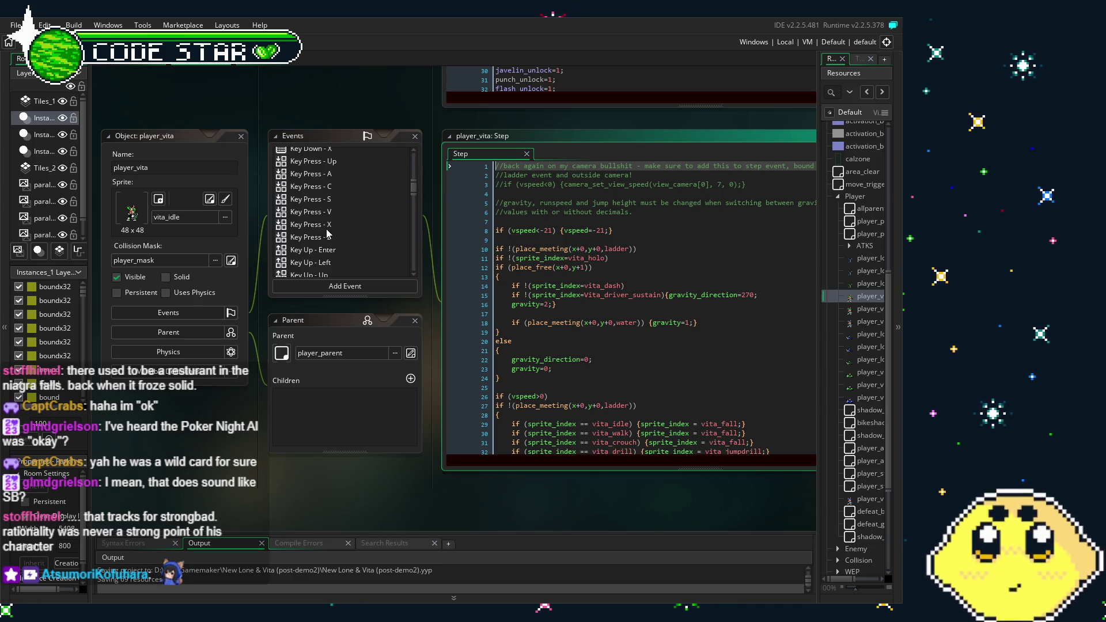
left_click(328, 211)
double_click(328, 212)
left_click(340, 546)
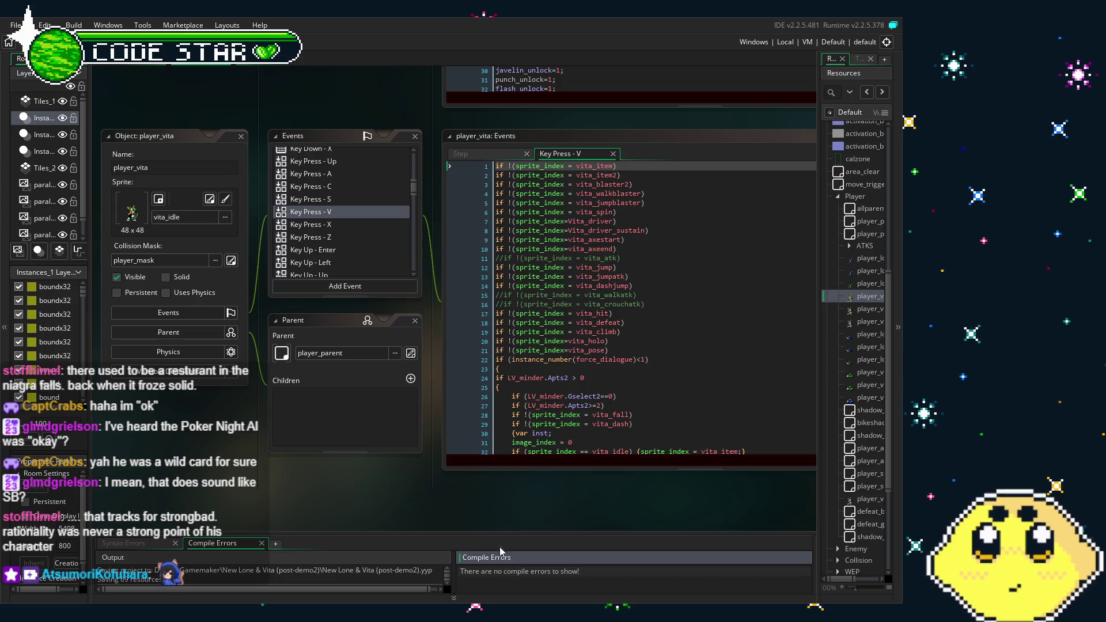
Step: Dock and close the Compile Errors tab, confirm no syntax errors, and return to Output
left_click_drag(488, 541, 299, 543)
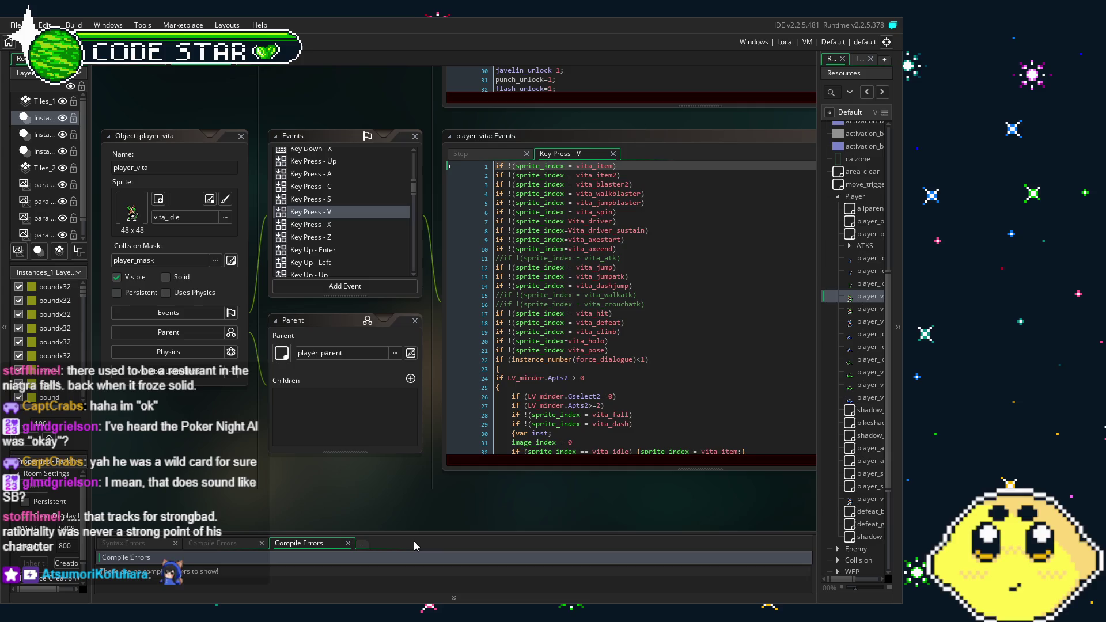
left_click(347, 543)
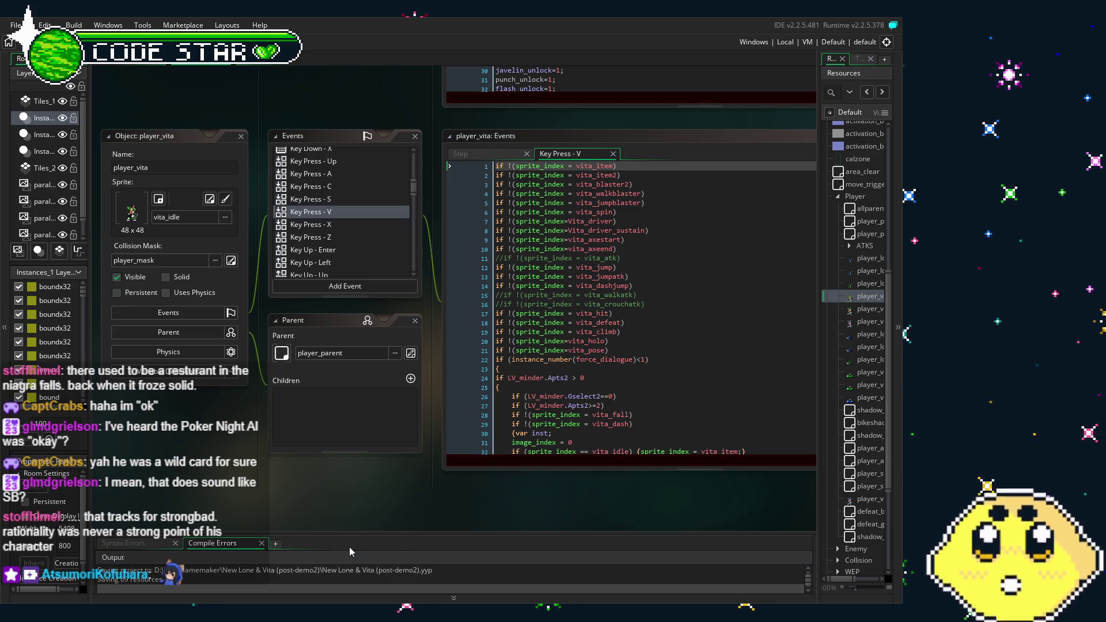
left_click(110, 557)
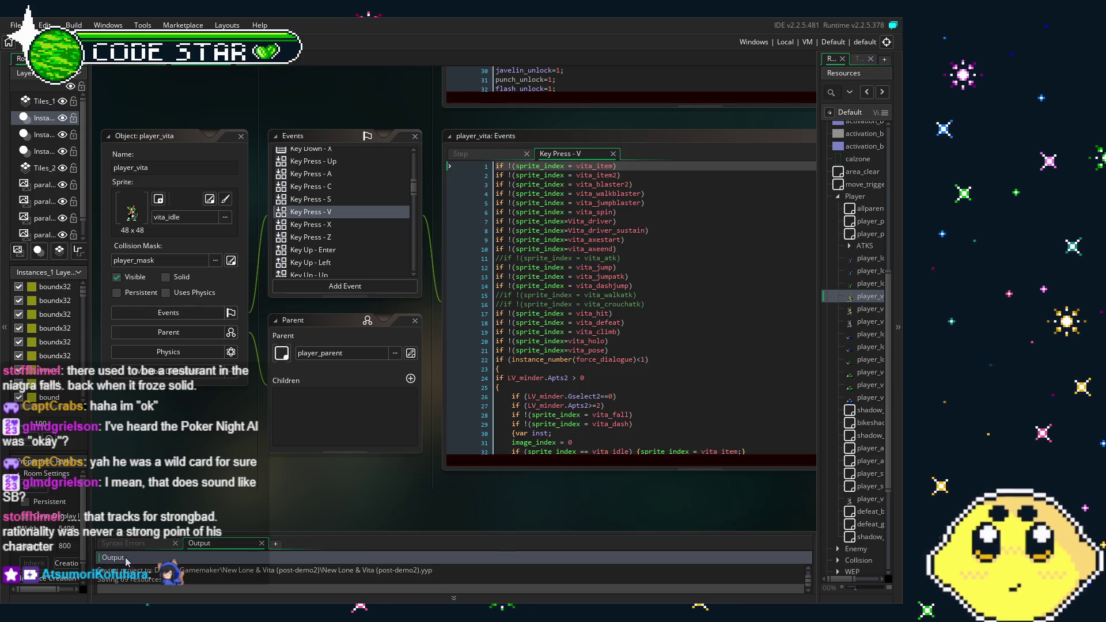
left_click(103, 542)
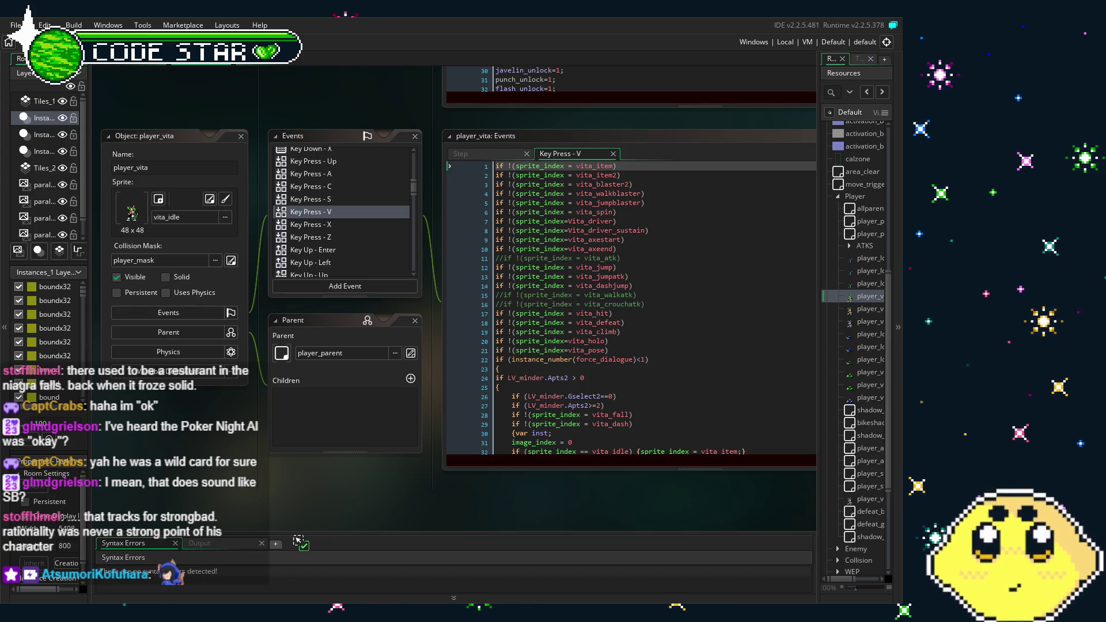
key("ctrl+s")
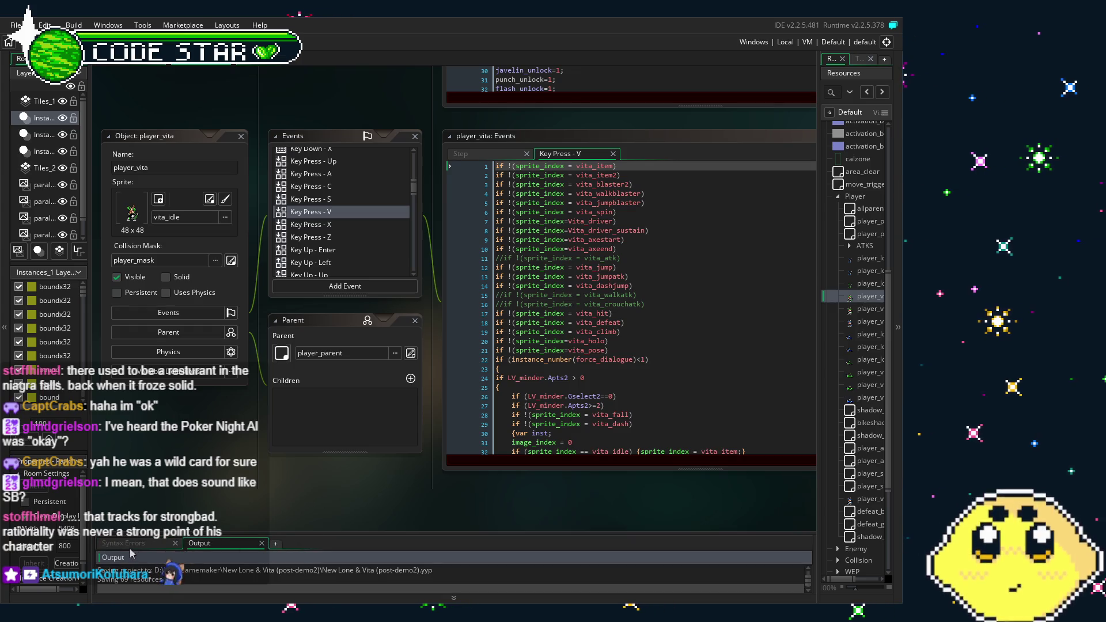
mouse_move(233, 522)
left_mouse_down()
mouse_move(80, 480)
mouse_move(113, 498)
mouse_move(219, 469)
left_mouse_up()
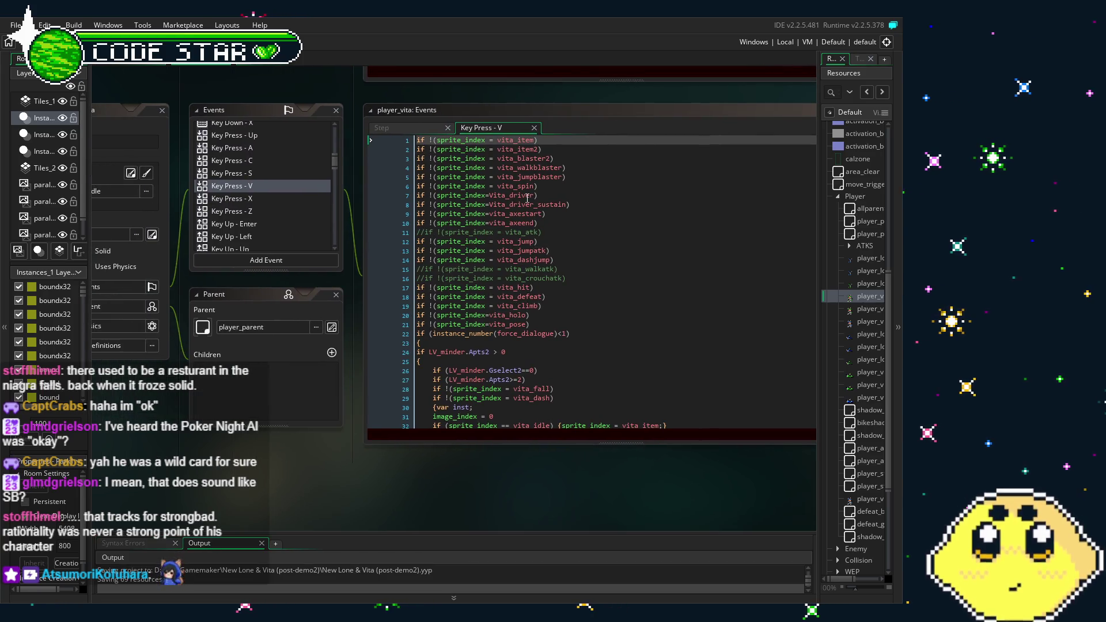
left_click(517, 370)
scroll(507, 360, "down", 4)
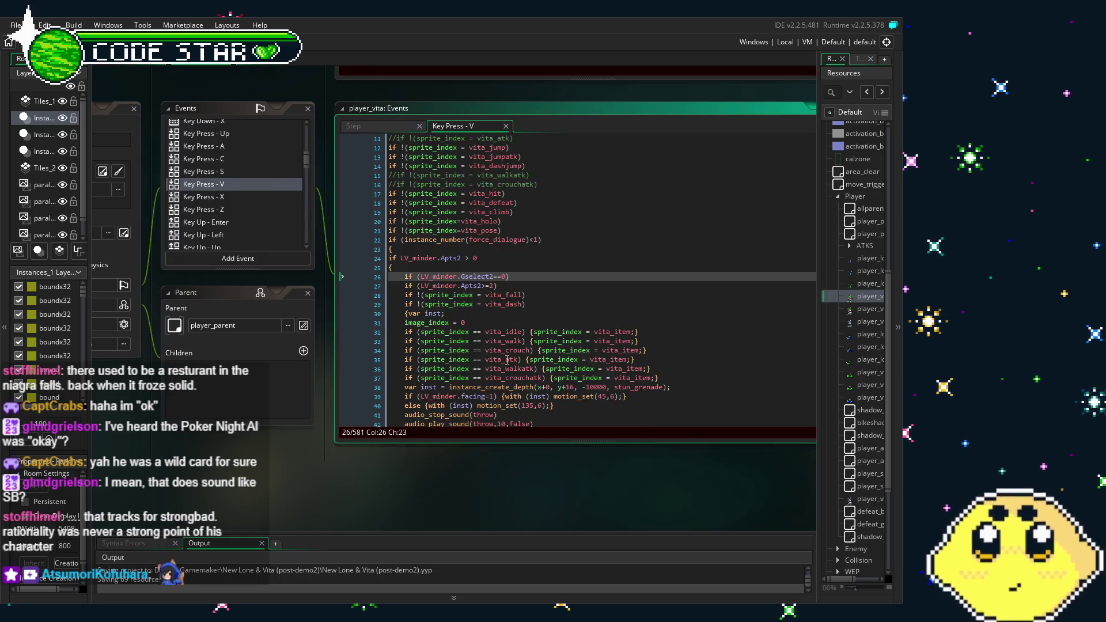
scroll(445, 381, "down", 6)
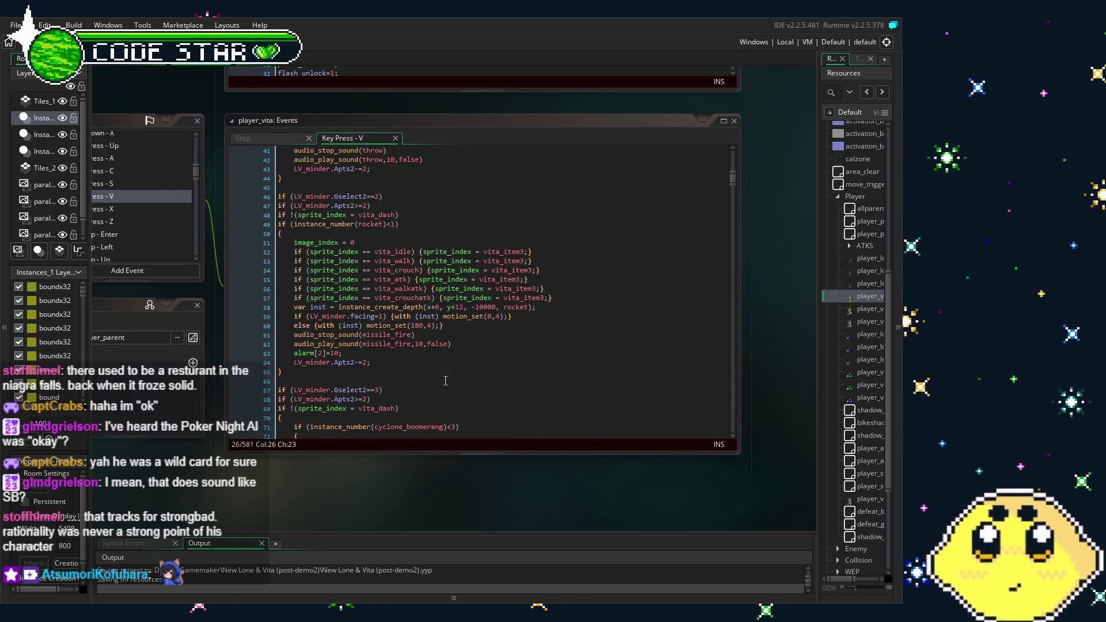
scroll(446, 381, "down", 6)
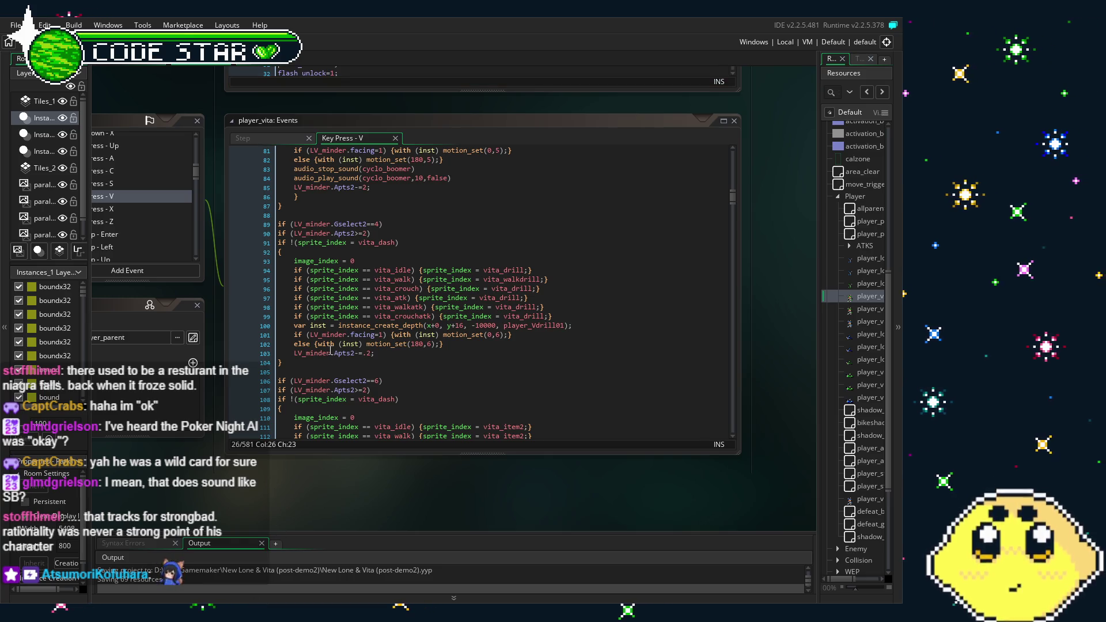
left_click(374, 352)
scroll(374, 349, "down", 2)
scroll(374, 349, "down", 3)
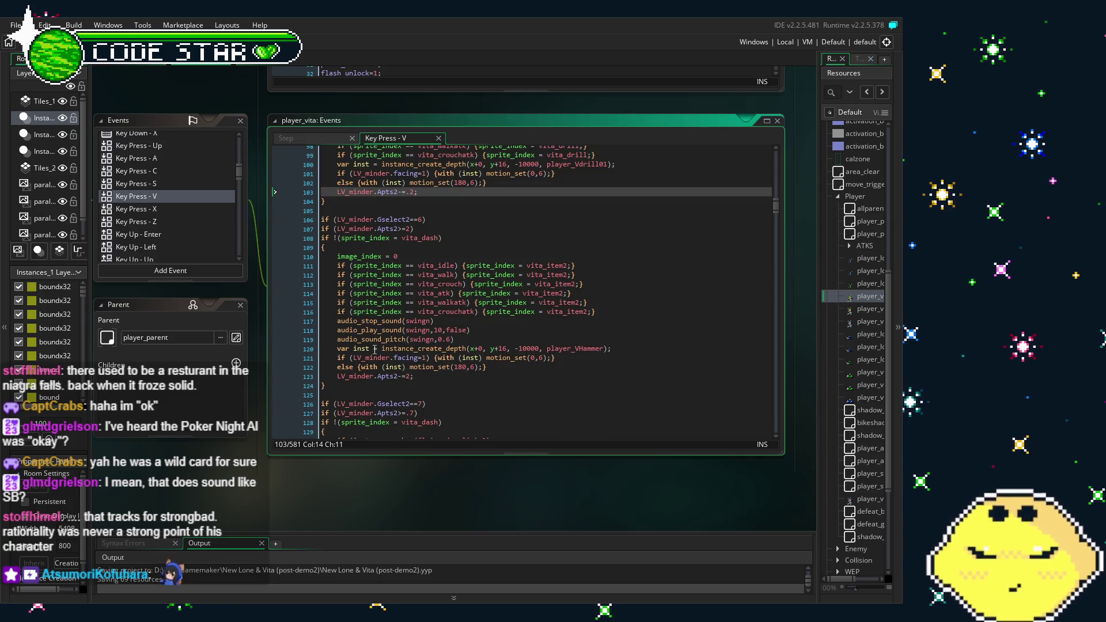
scroll(378, 349, "down", 5)
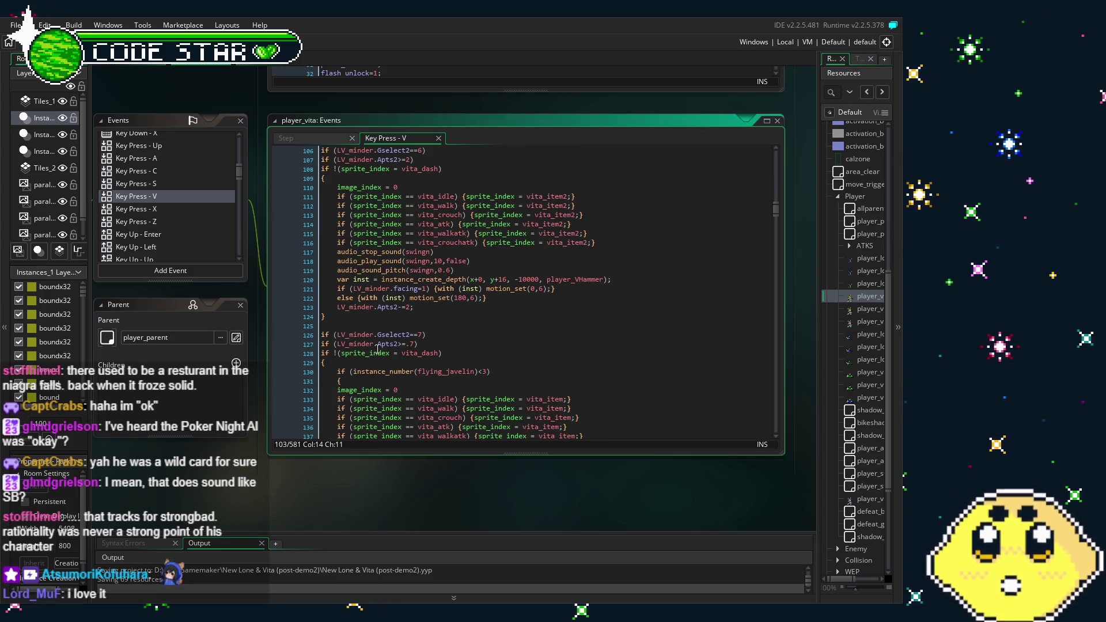
scroll(380, 350, "down", 8)
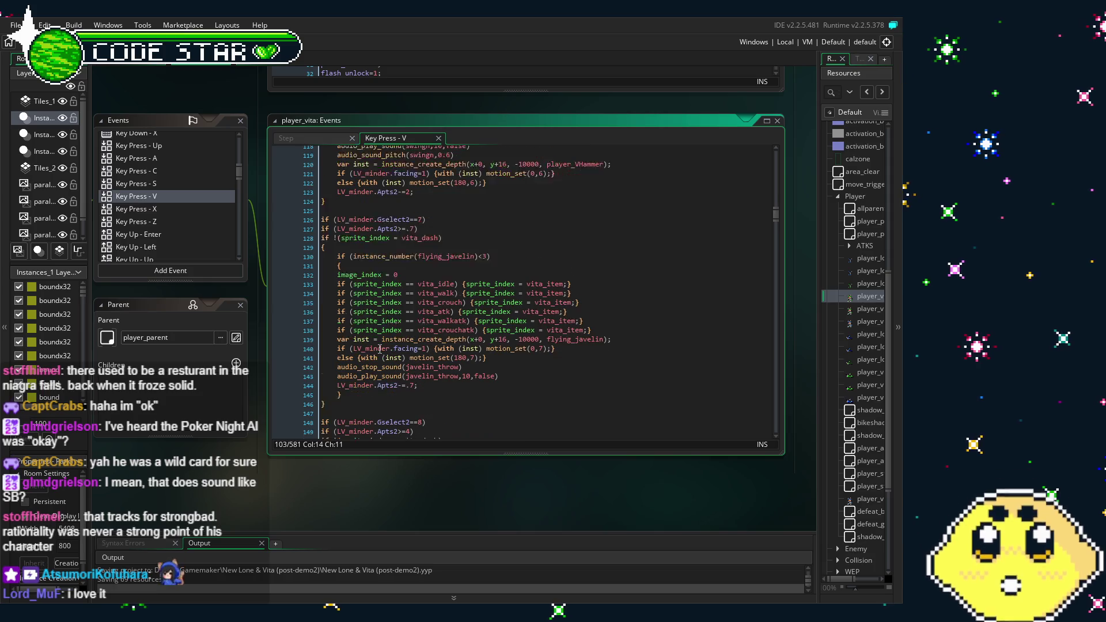
scroll(380, 349, "down", 3)
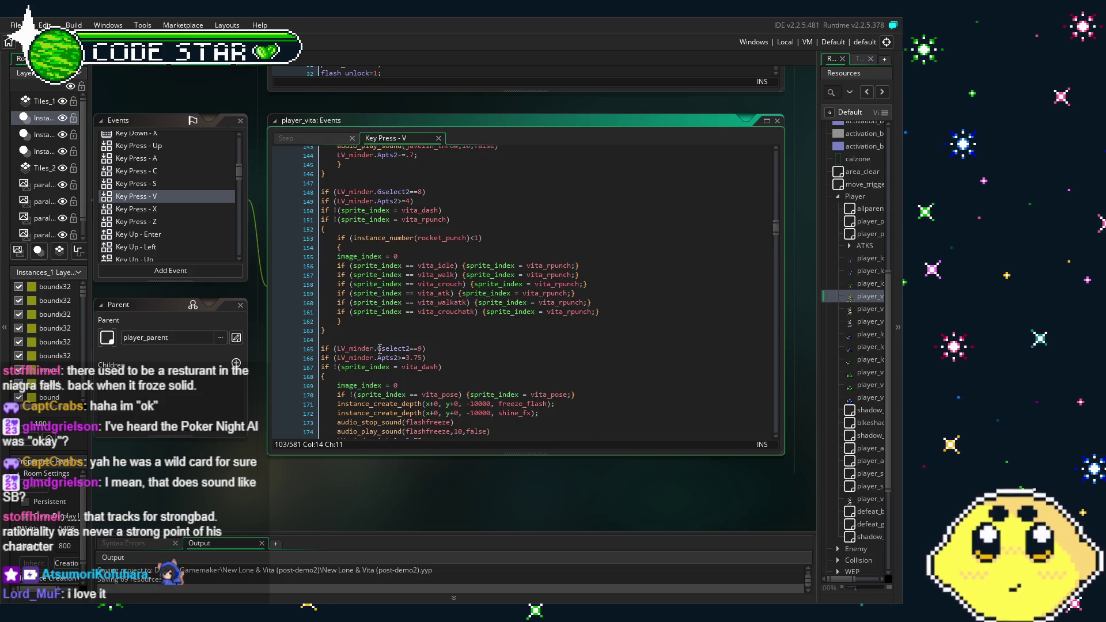
scroll(379, 349, "down", 2)
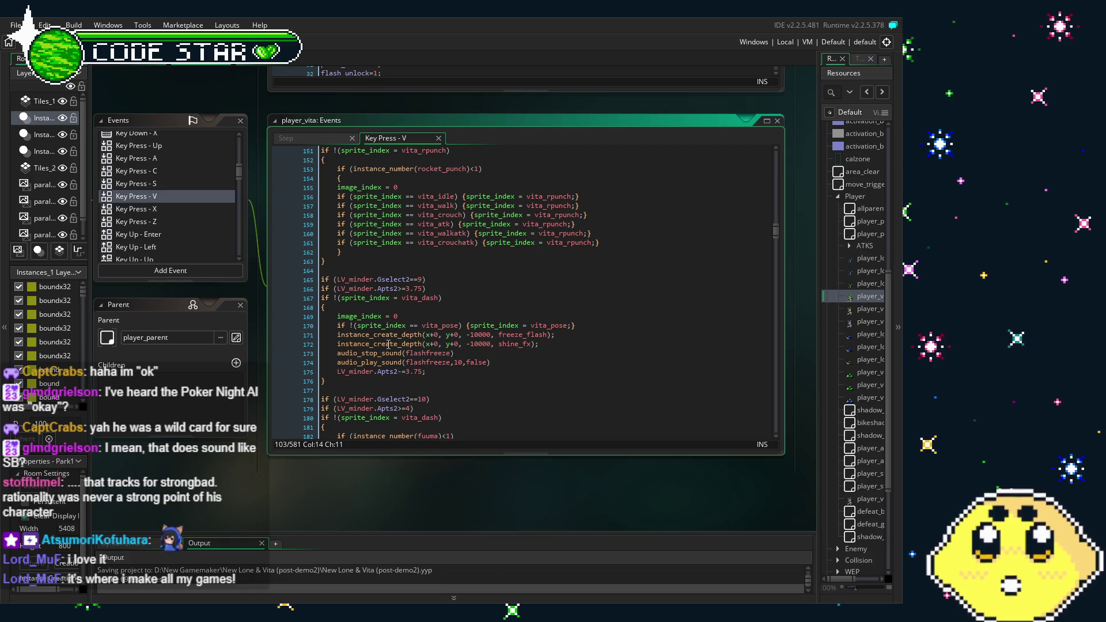
scroll(386, 345, "down", 4)
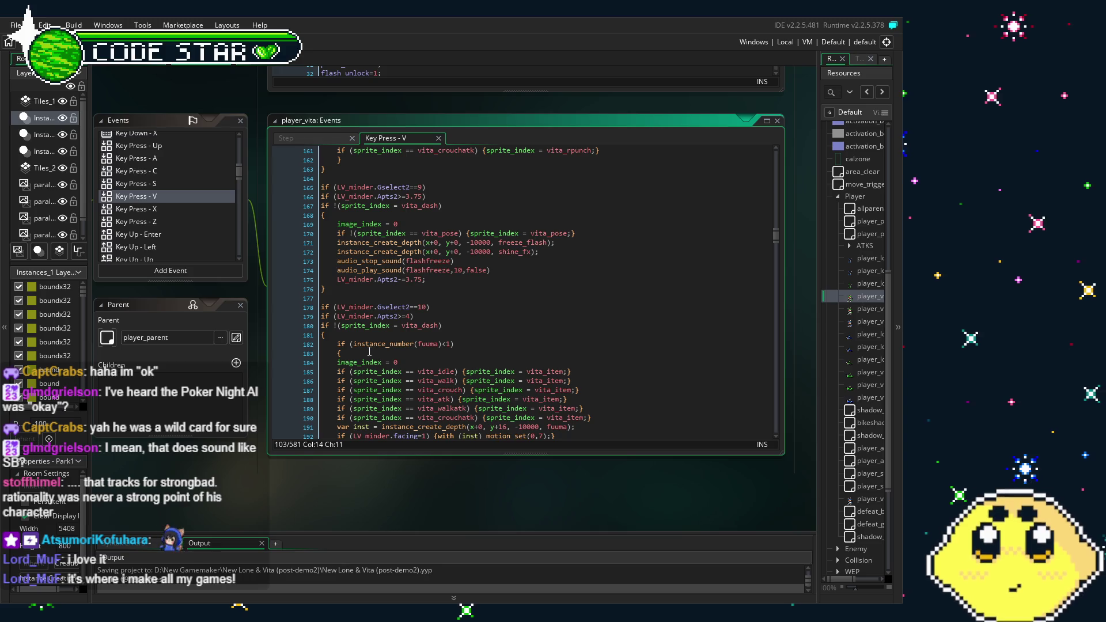
scroll(370, 351, "down", 8)
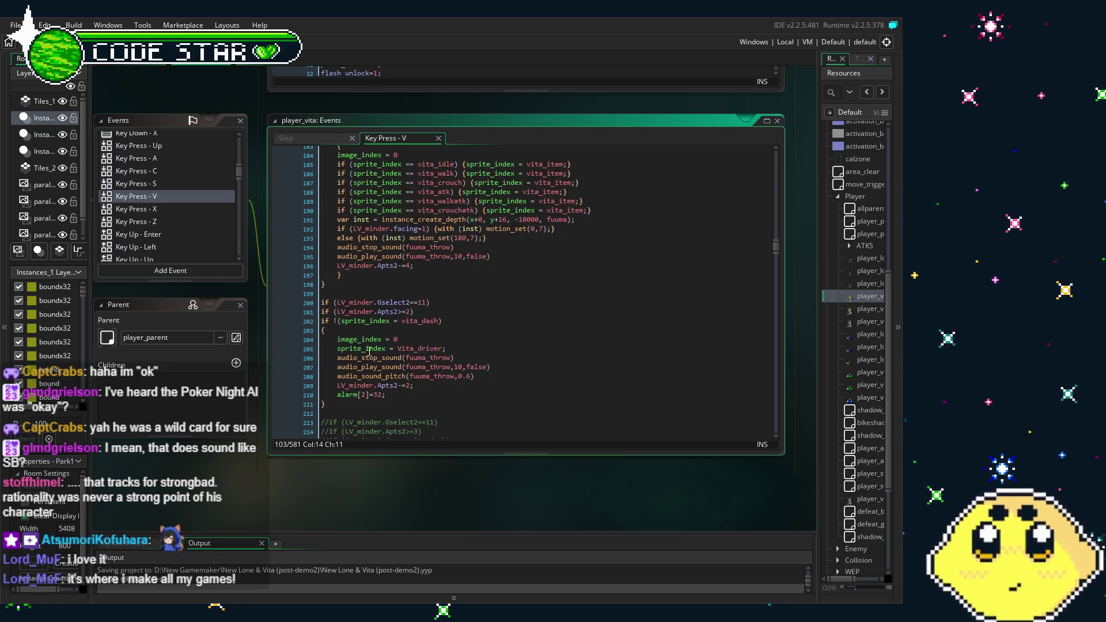
scroll(370, 352, "down", 2)
scroll(369, 351, "down", 14)
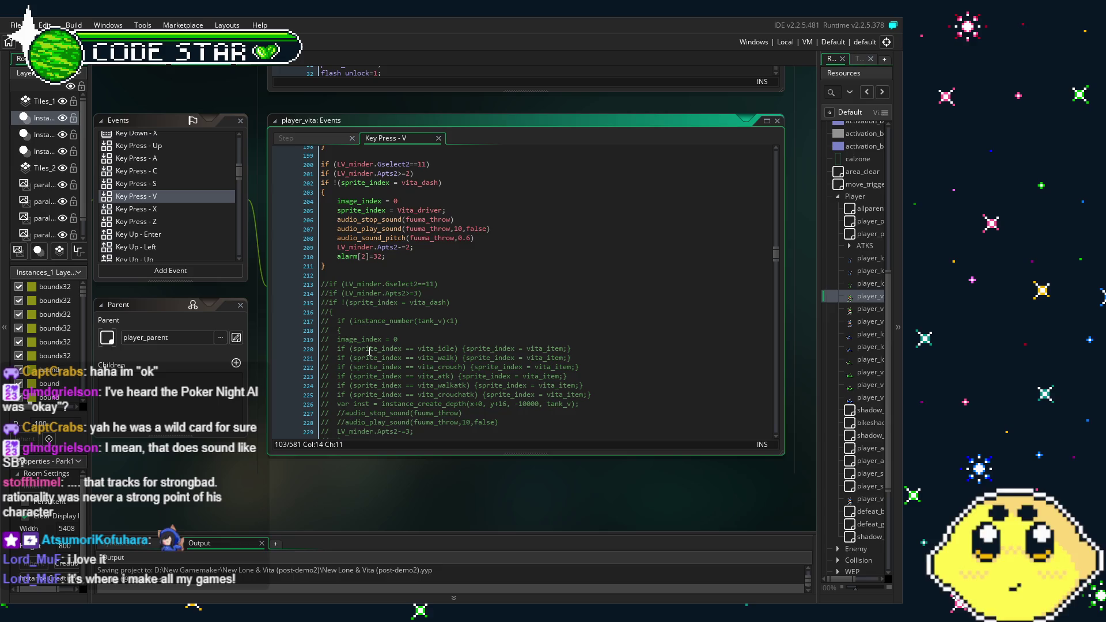
scroll(369, 351, "down", 4)
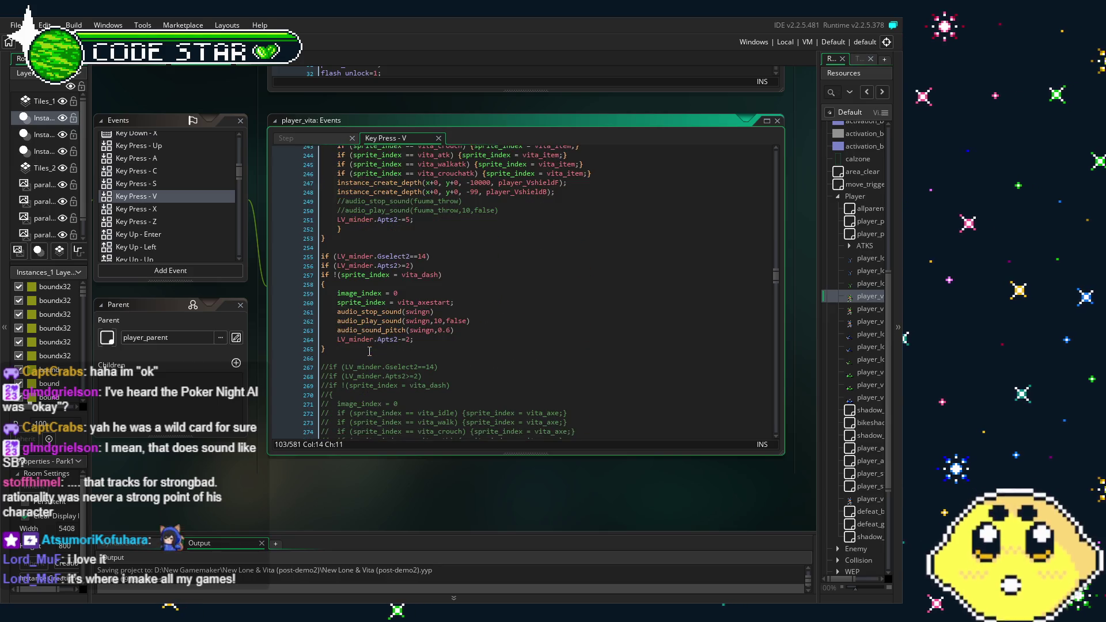
scroll(369, 351, "down", 8)
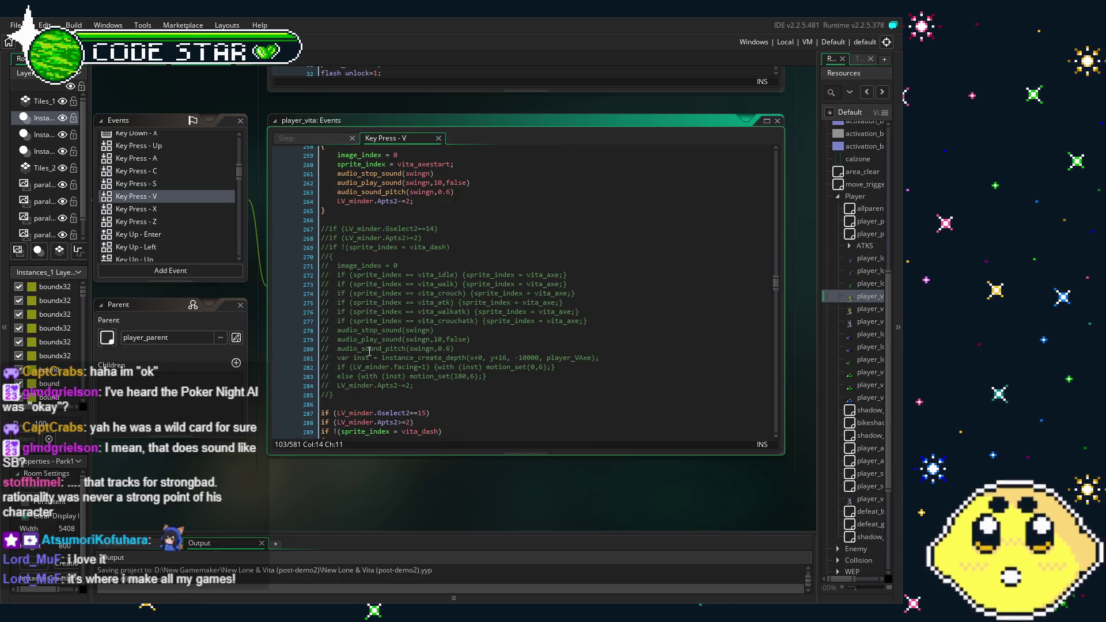
scroll(369, 351, "down", 3)
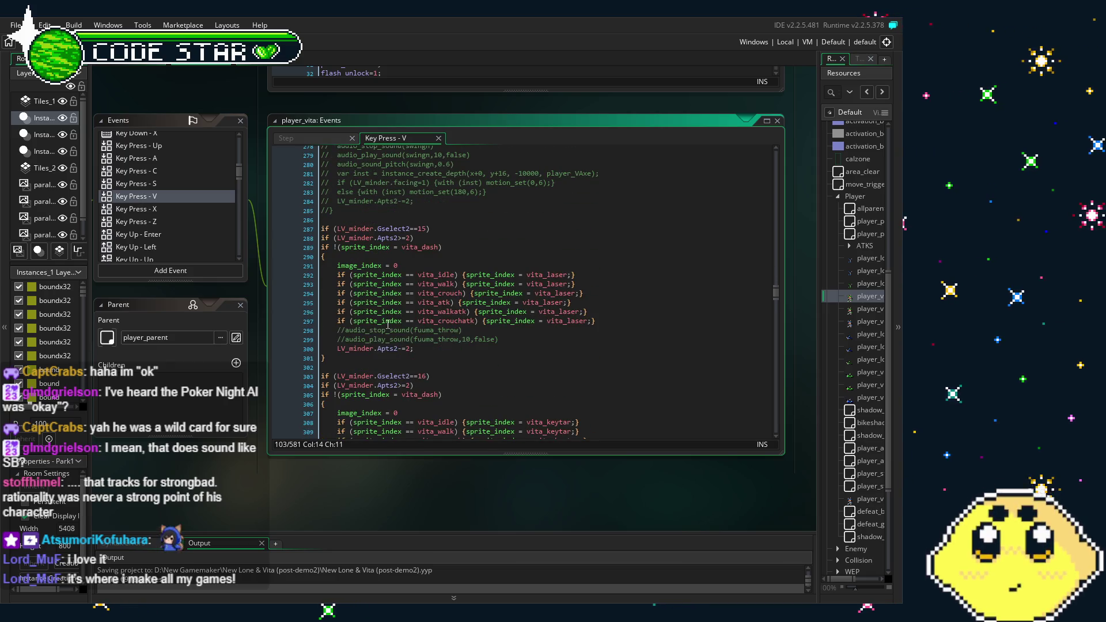
scroll(388, 324, "down", 8)
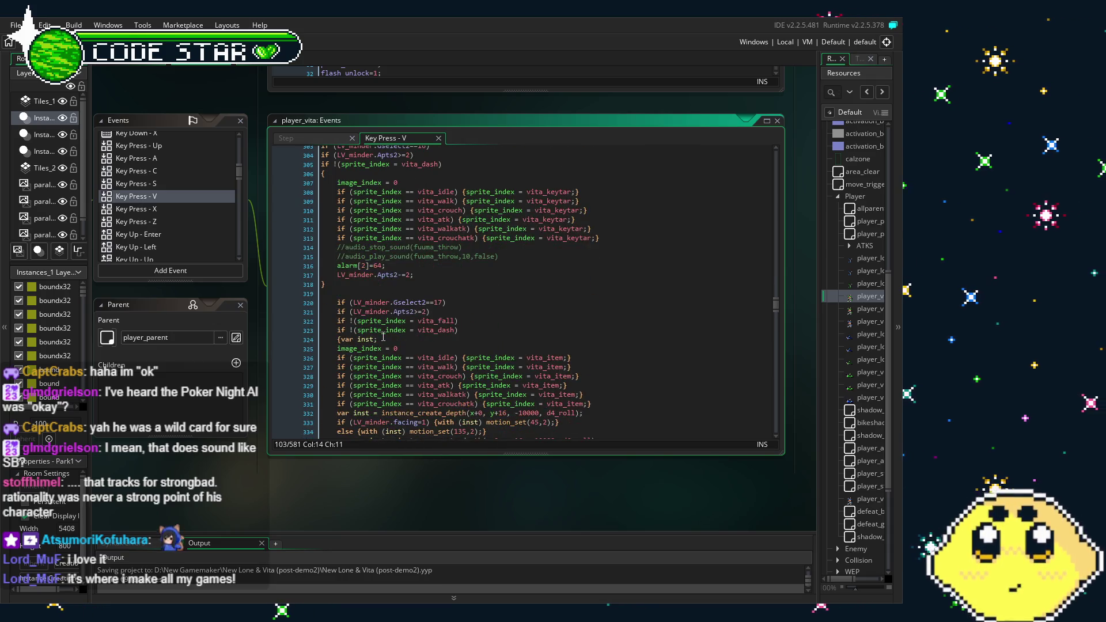
scroll(382, 337, "down", 3)
scroll(385, 328, "down", 2)
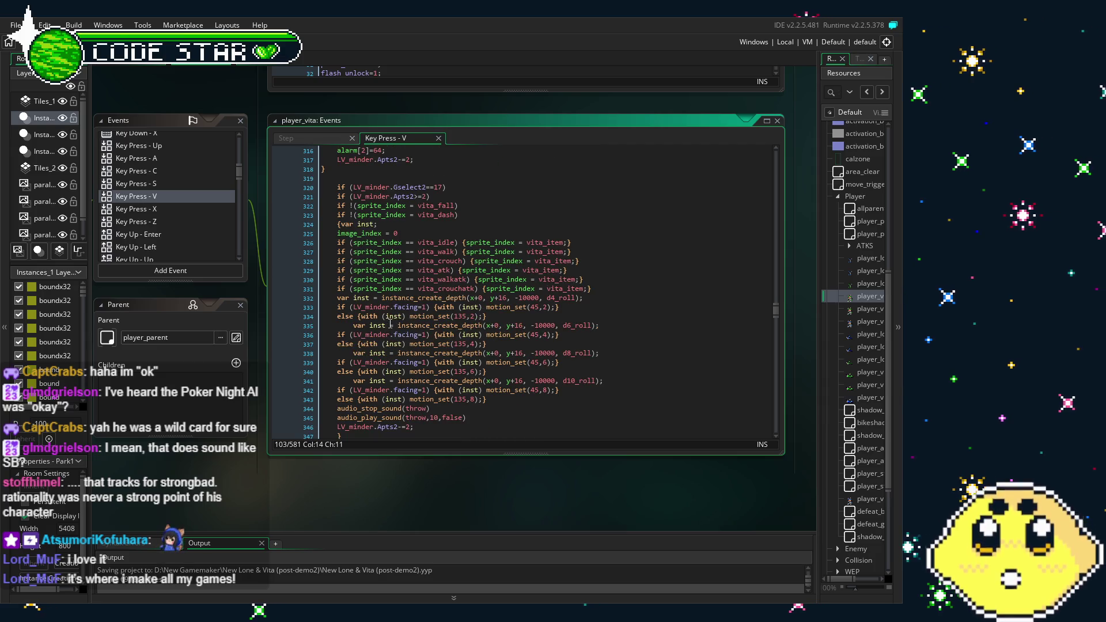
scroll(390, 324, "down", 2)
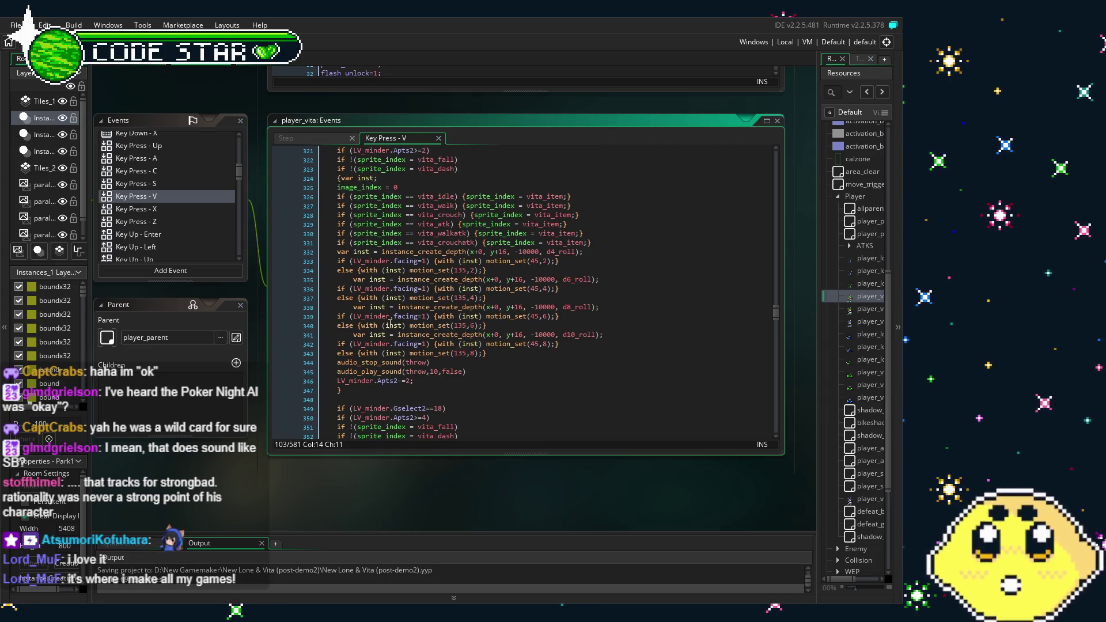
scroll(390, 324, "down", 2)
scroll(390, 324, "up", 1)
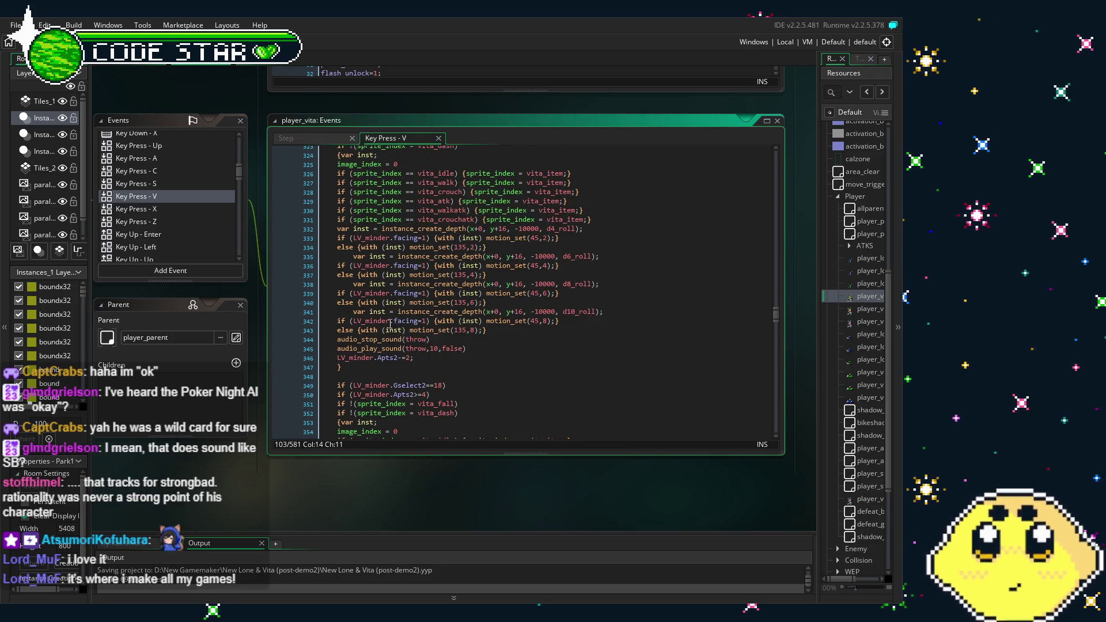
scroll(389, 324, "up", 2)
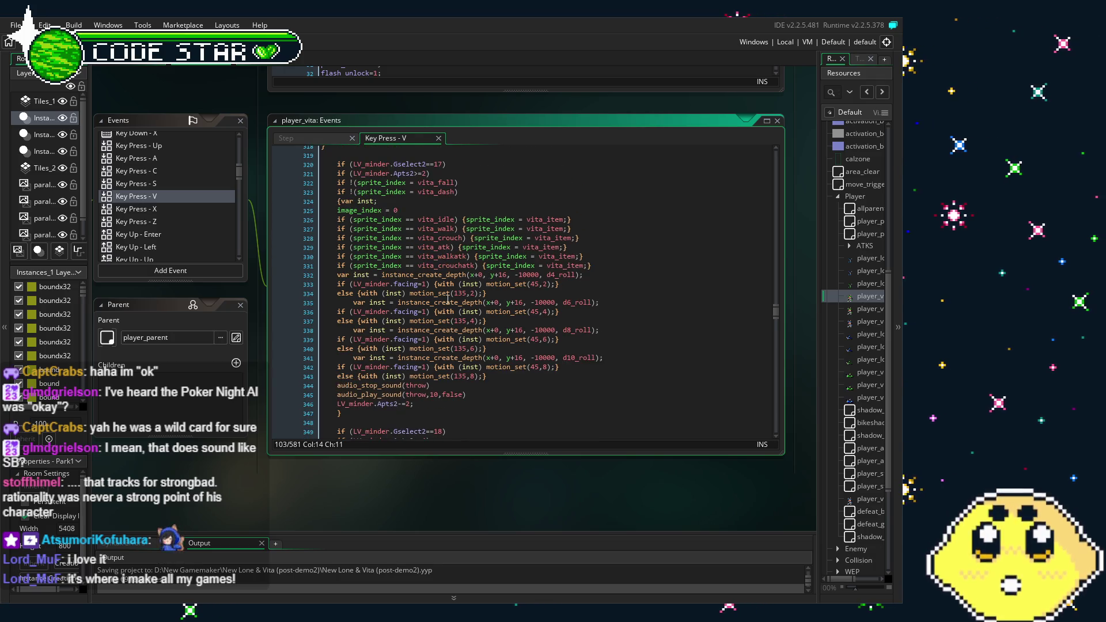
scroll(447, 299, "up", 12)
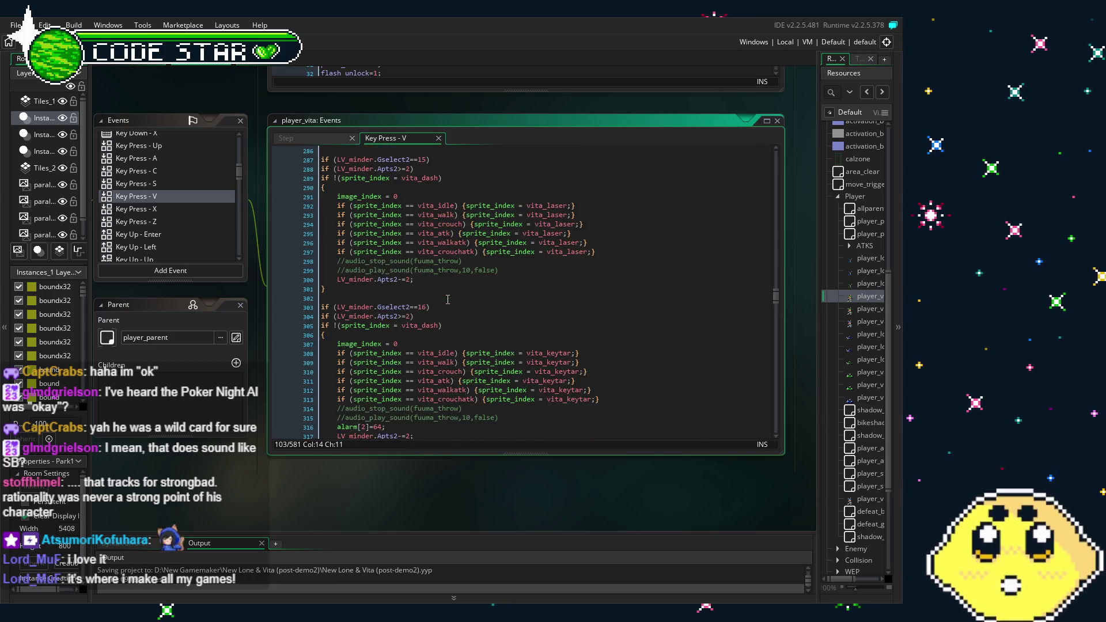
scroll(447, 299, "up", 15)
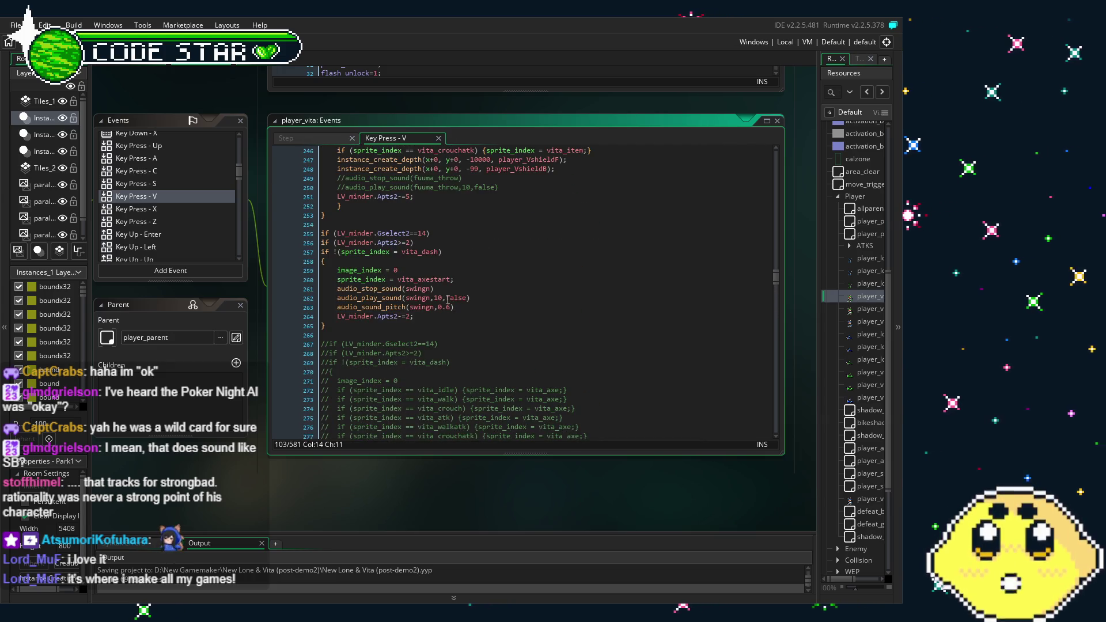
scroll(447, 299, "up", 4)
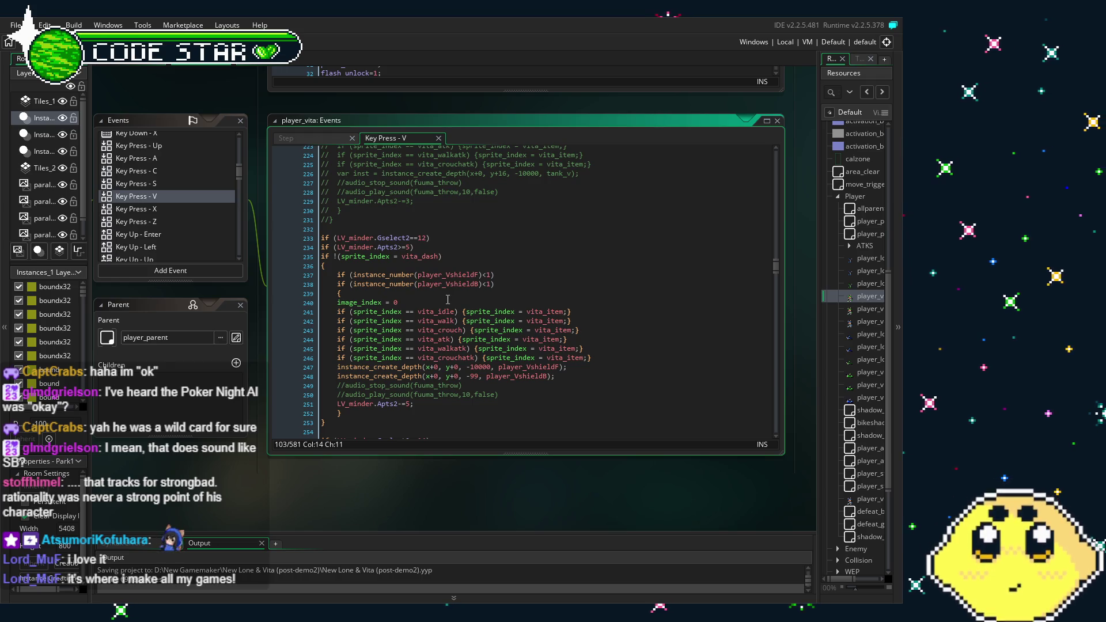
scroll(448, 299, "up", 12)
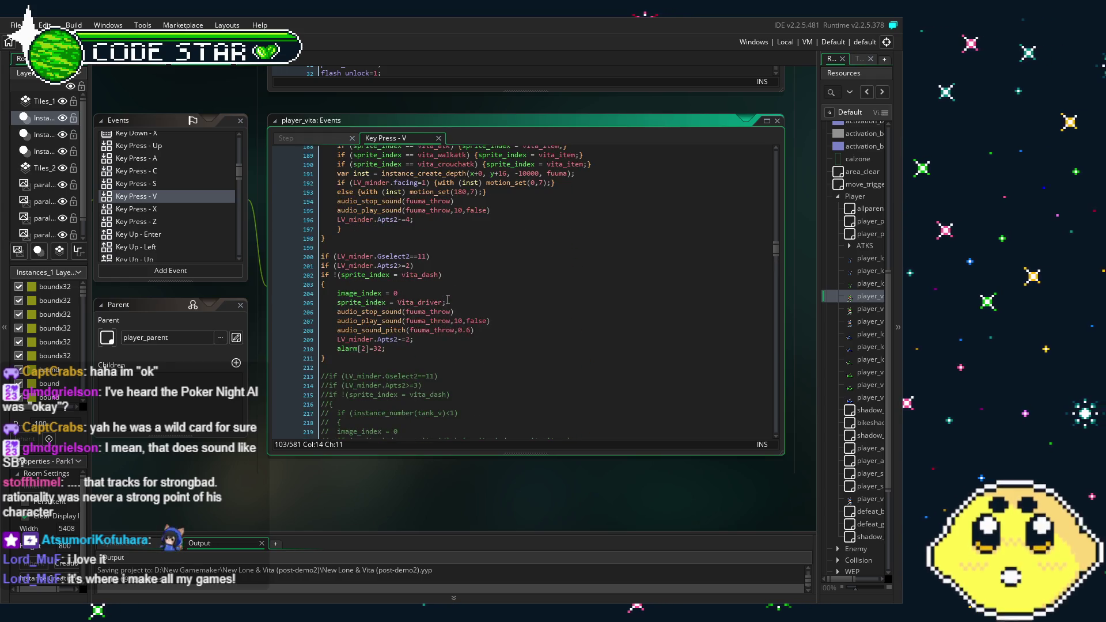
scroll(448, 299, "up", 10)
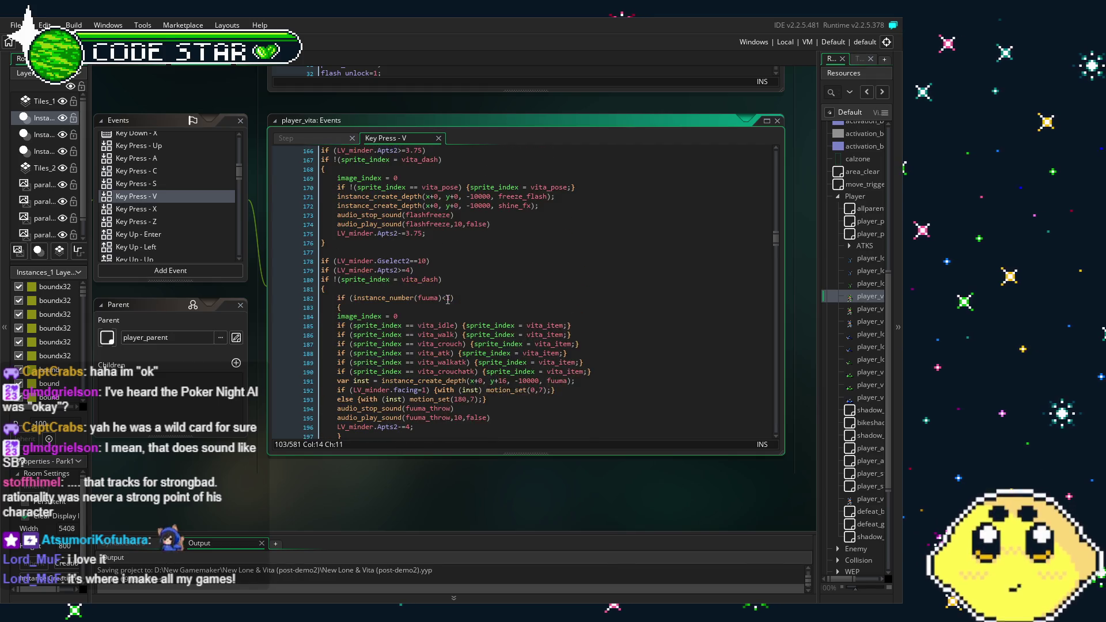
scroll(447, 299, "up", 5)
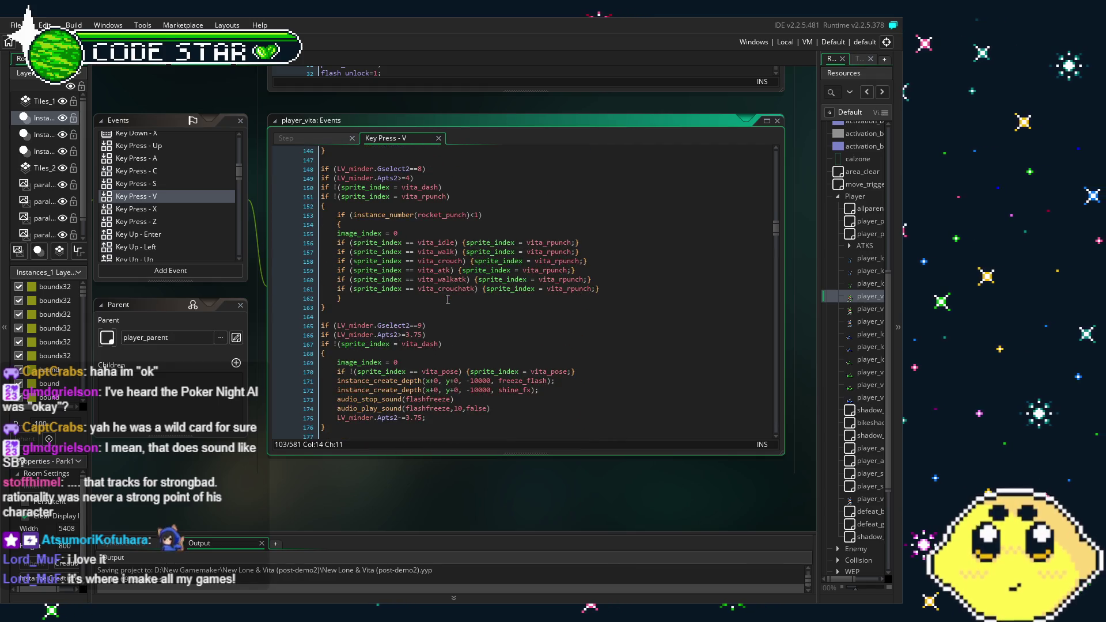
scroll(448, 299, "up", 2)
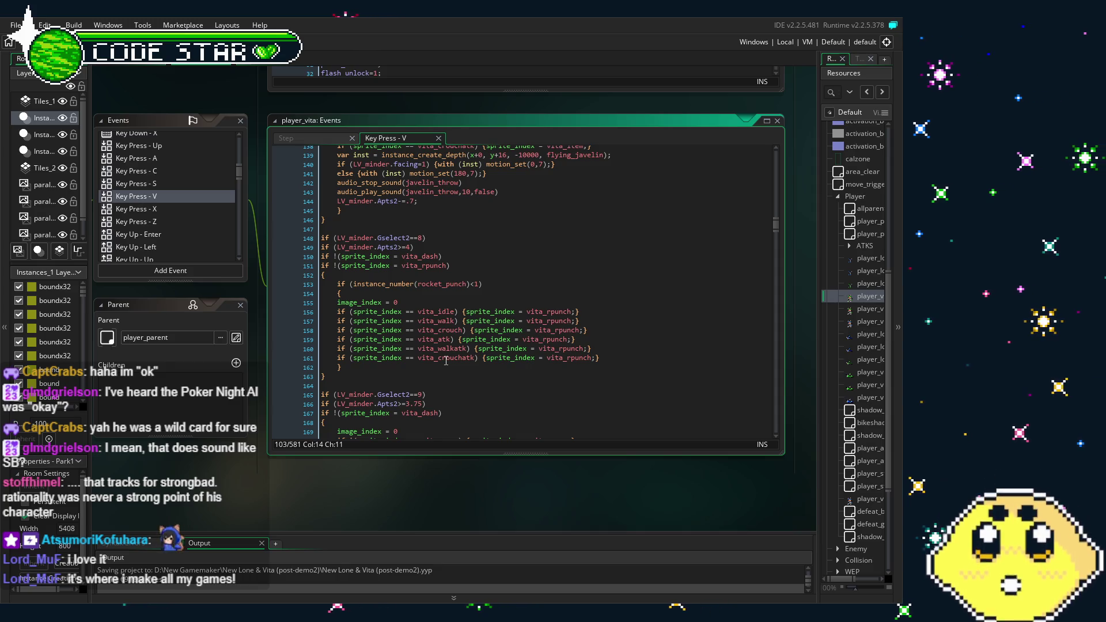
left_click_drag(327, 377, 298, 238)
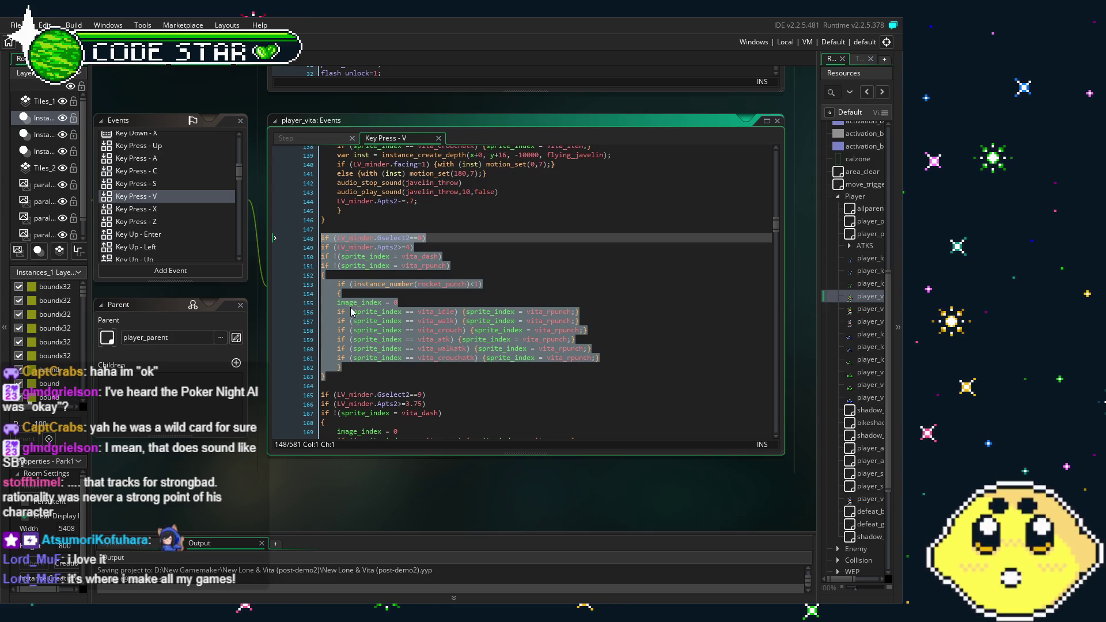
left_click(466, 395)
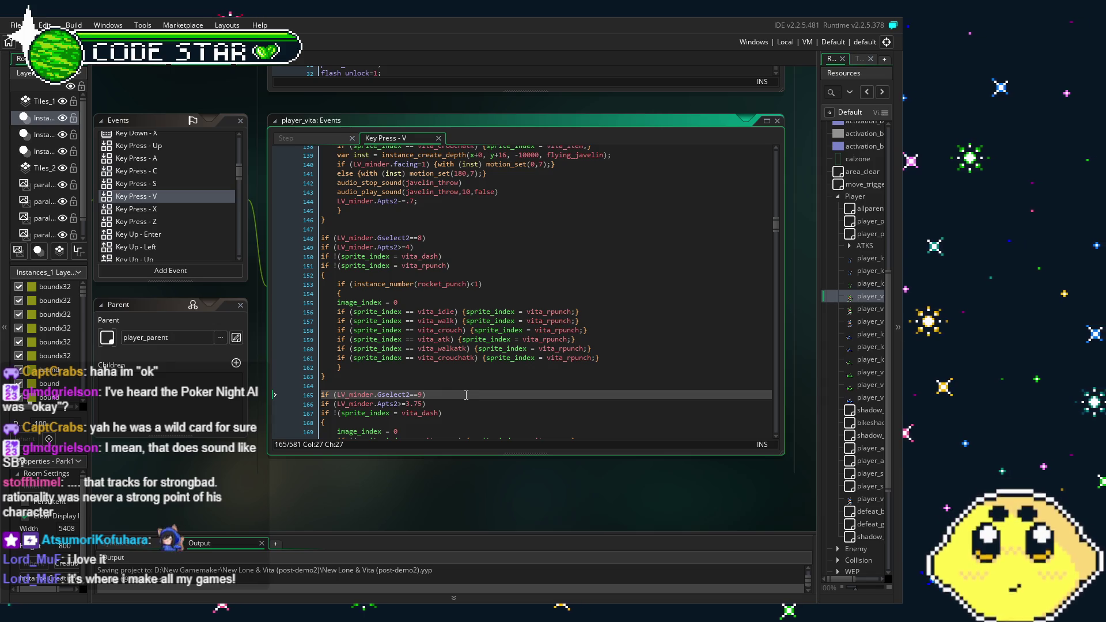
scroll(496, 370, "down", 1)
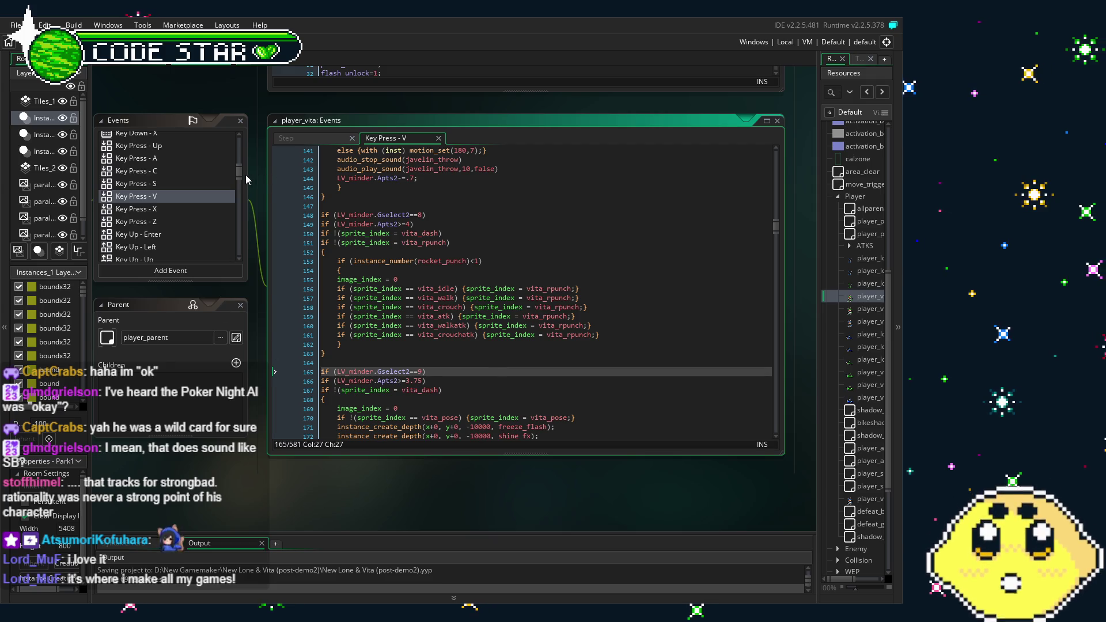
left_click(235, 172)
scroll(236, 176, "down", 10)
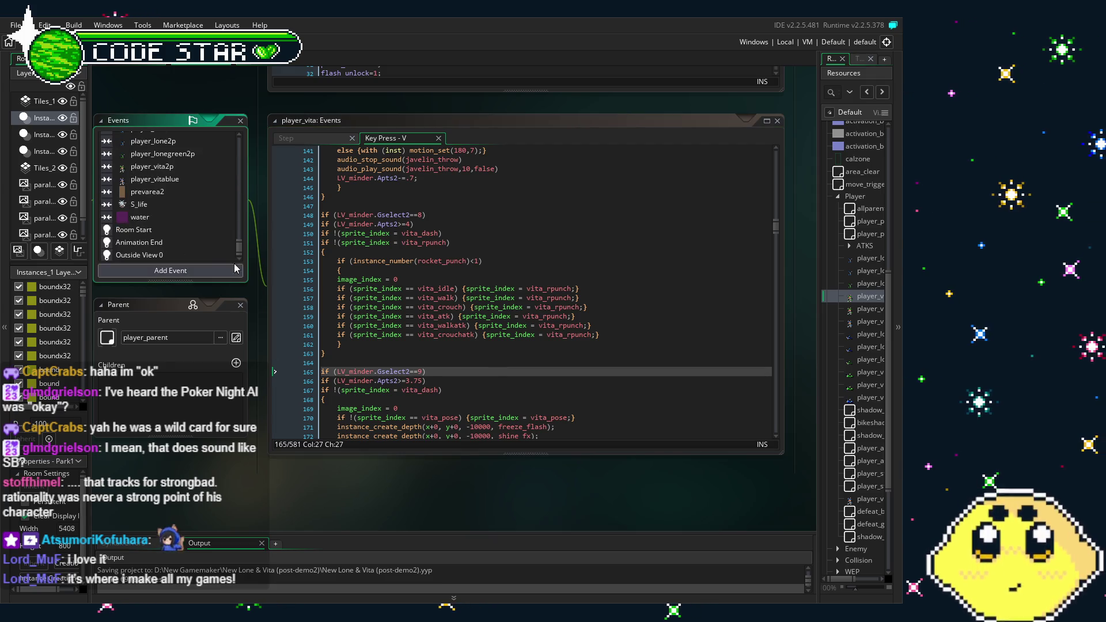
left_click(153, 242)
scroll(521, 410, "down", 12)
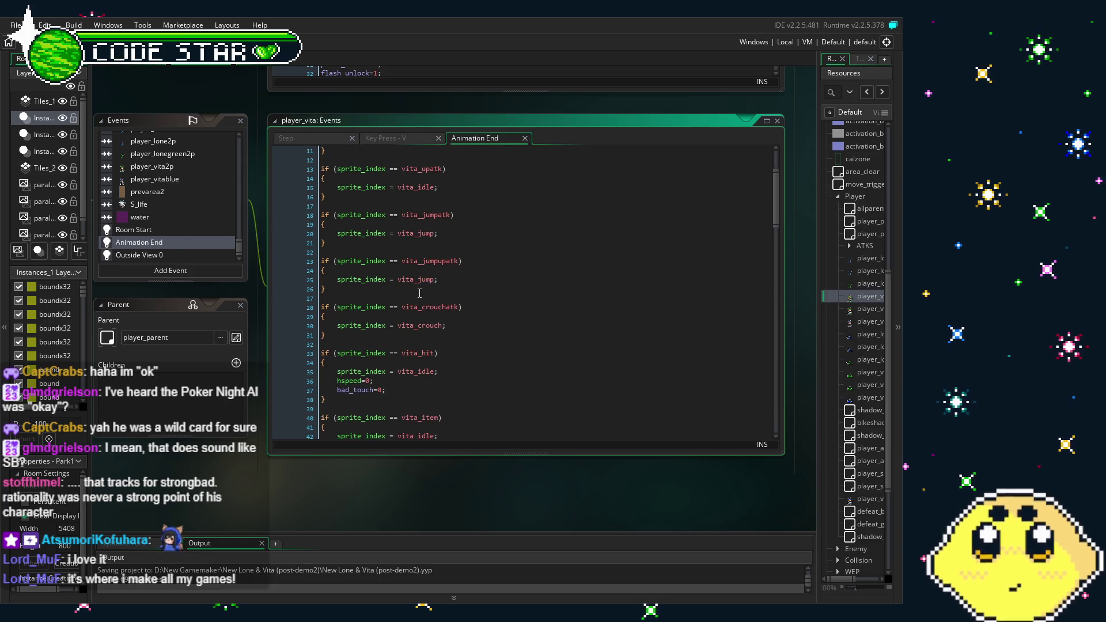
scroll(521, 410, "down", 8)
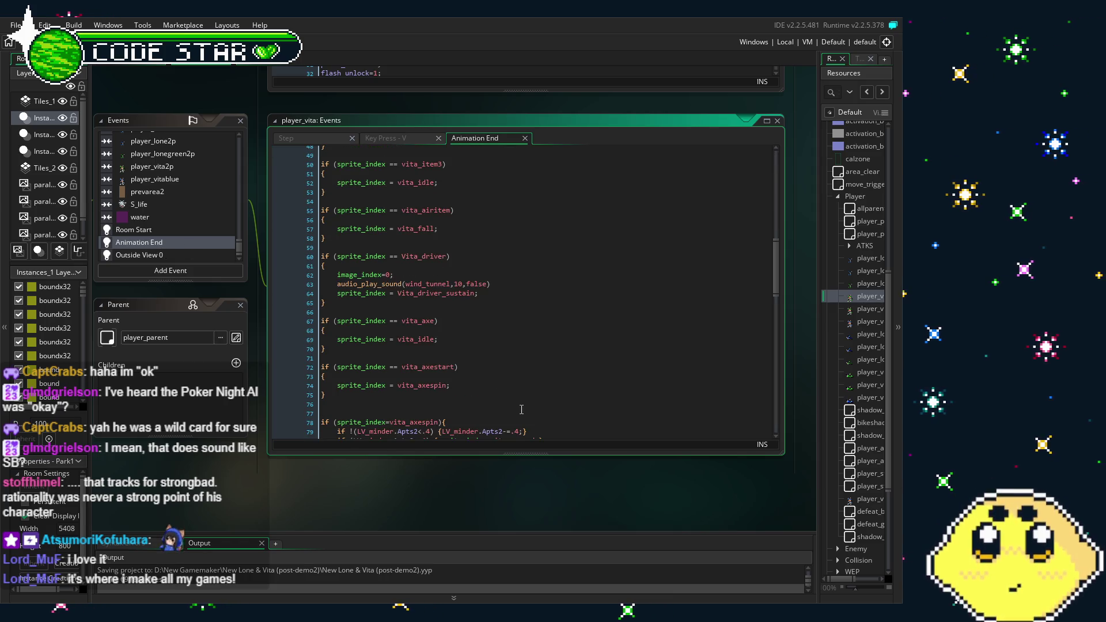
scroll(522, 409, "down", 15)
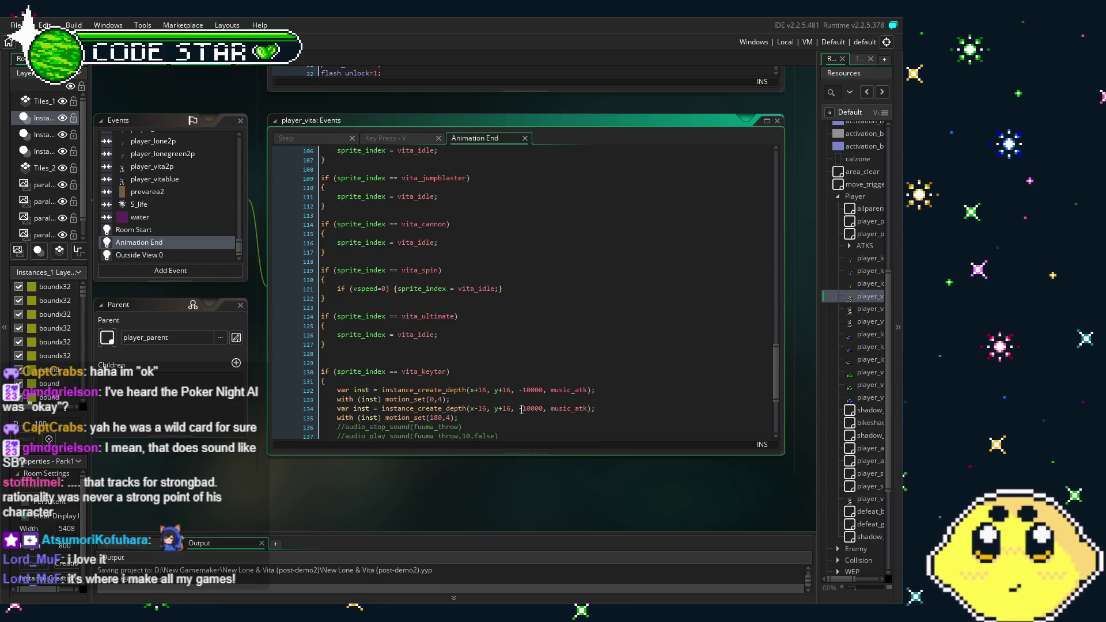
scroll(521, 410, "down", 5)
scroll(521, 410, "up", 20)
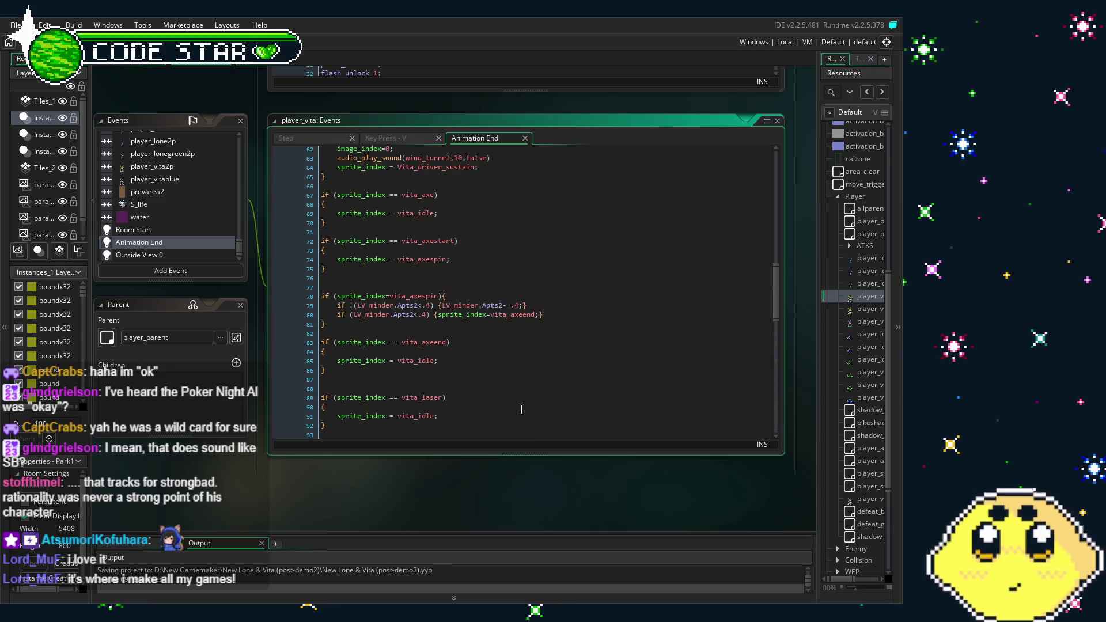
scroll(521, 410, "up", 4)
scroll(521, 410, "up", 9)
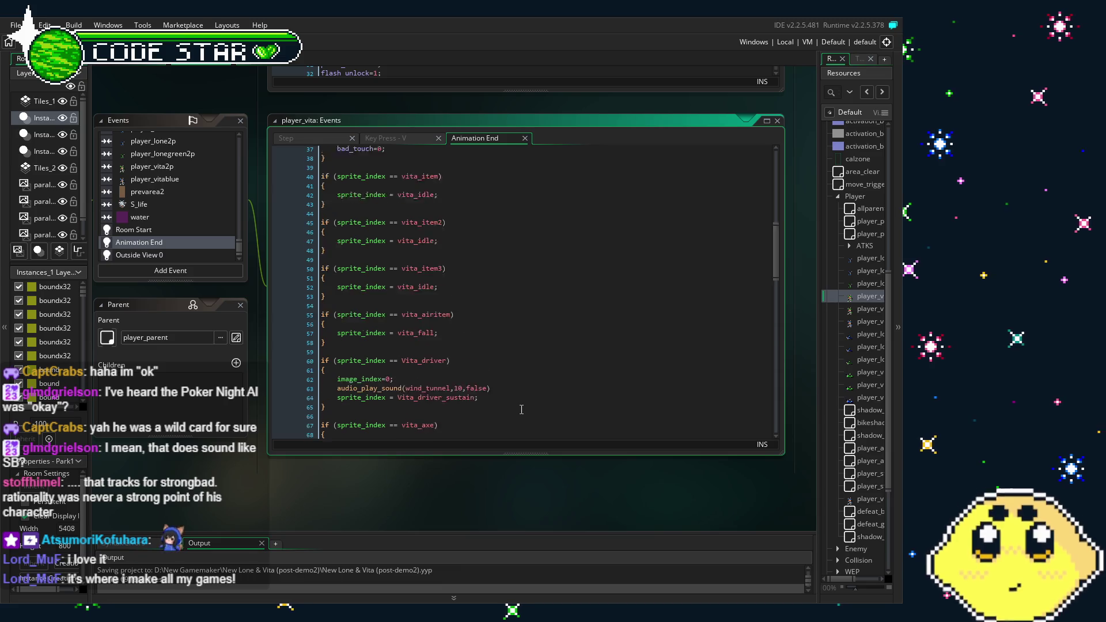
scroll(521, 409, "up", 7)
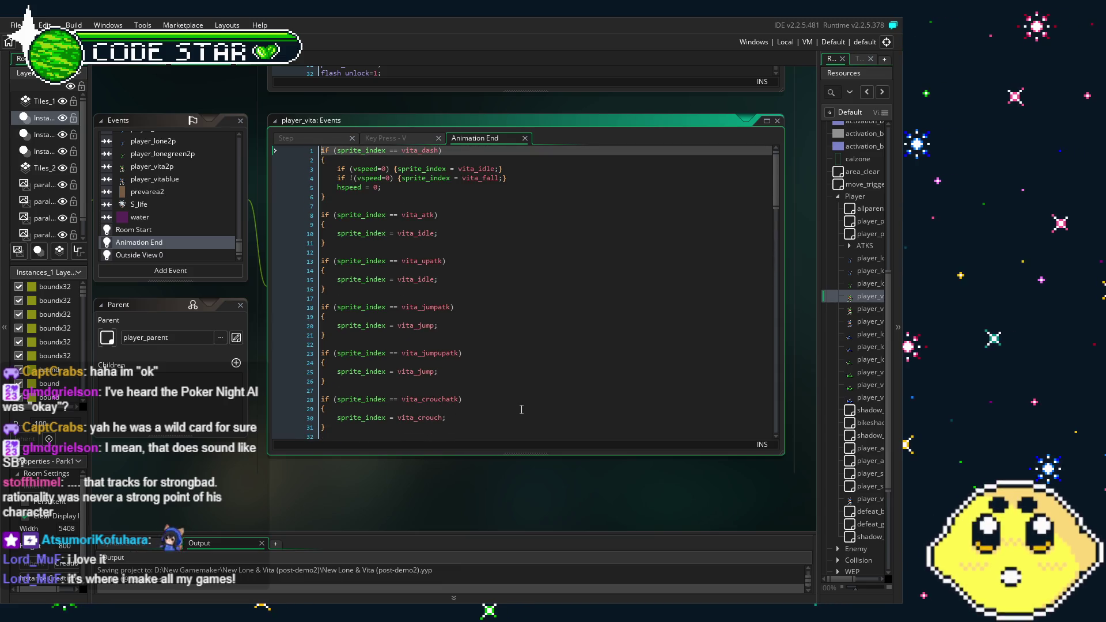
scroll(264, 196, "up", 5)
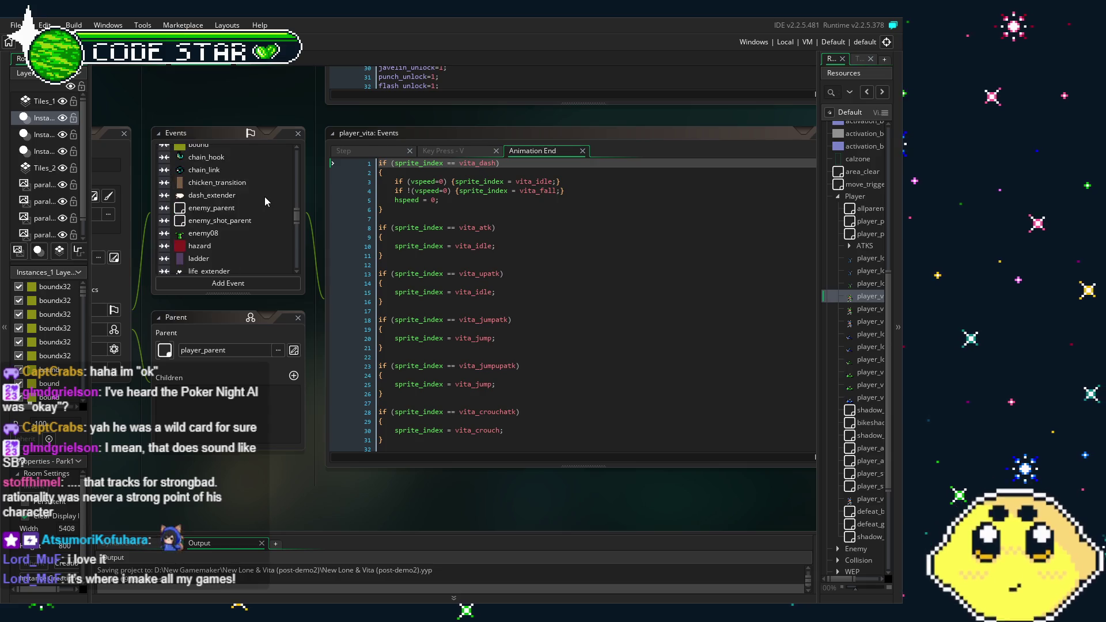
scroll(264, 196, "up", 5)
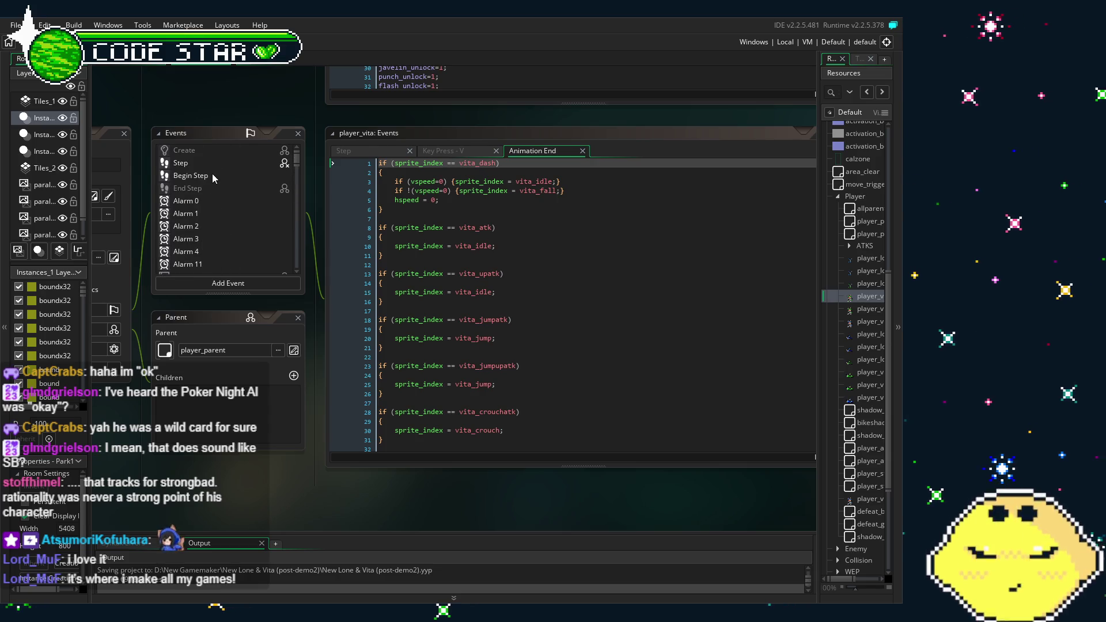
Step: Open player_vita's Begin Step and Step code tabs, ending on Begin Step
left_click(213, 175)
double_click(170, 175)
double_click(168, 164)
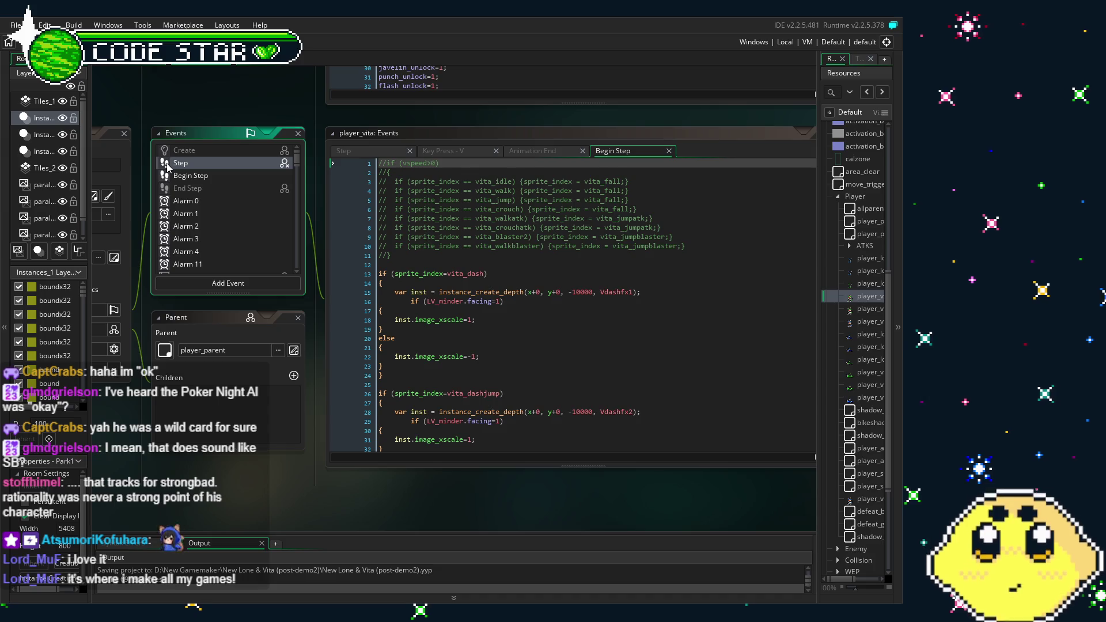
double_click(196, 177)
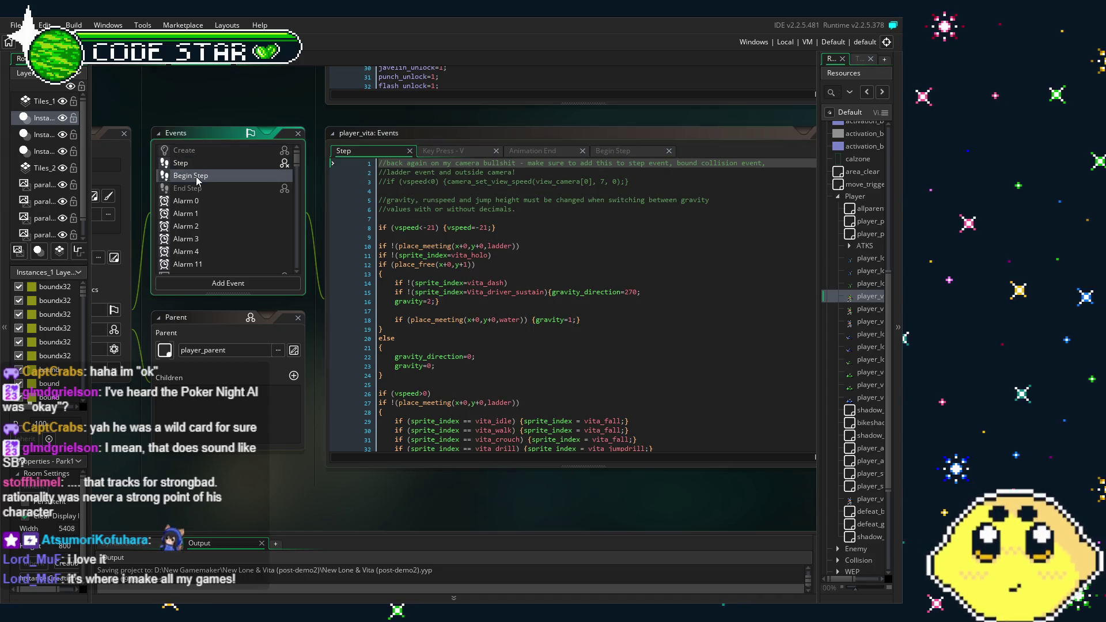
Step: Read through the Begin Step code to the vita_rpunch check that spawns rocket_punch
scroll(574, 332, "down", 6)
scroll(575, 332, "down", 1)
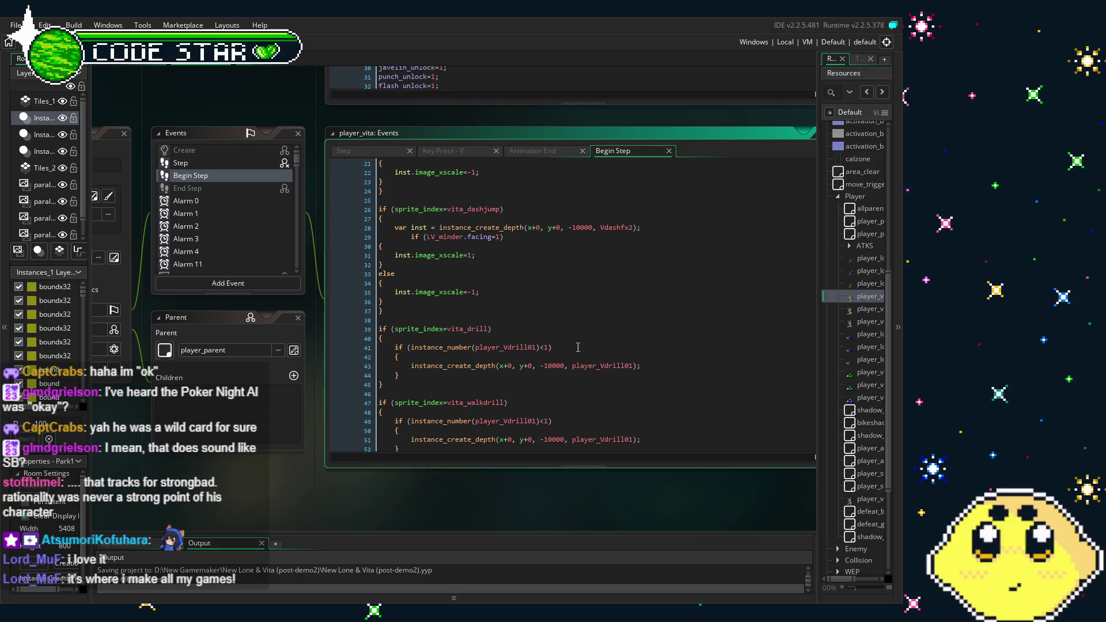
scroll(579, 350, "down", 14)
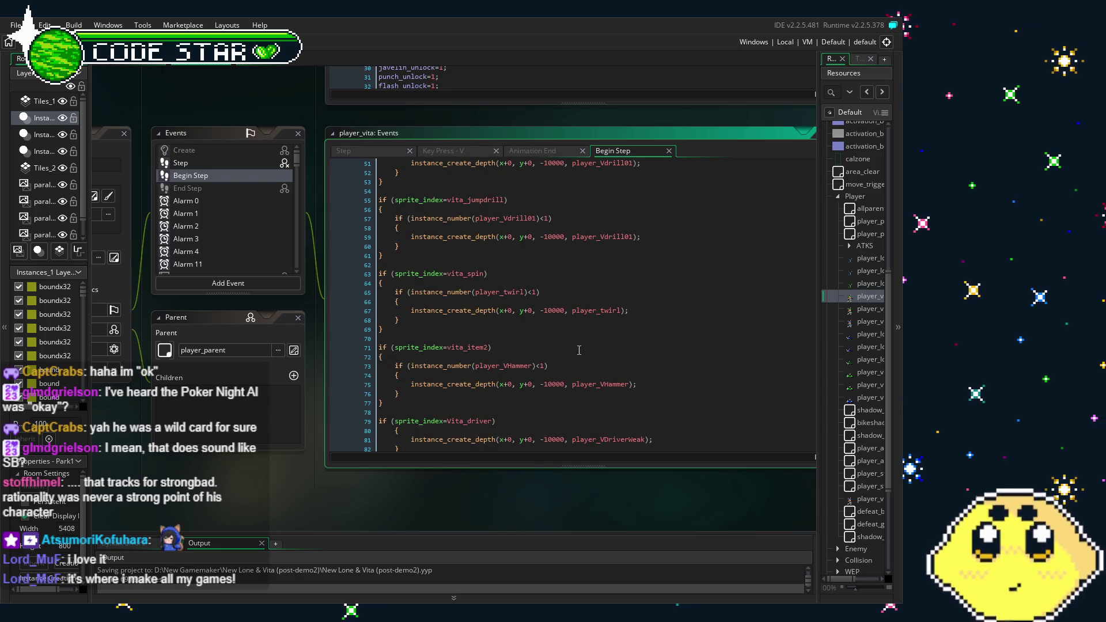
scroll(578, 350, "down", 4)
scroll(579, 350, "down", 3)
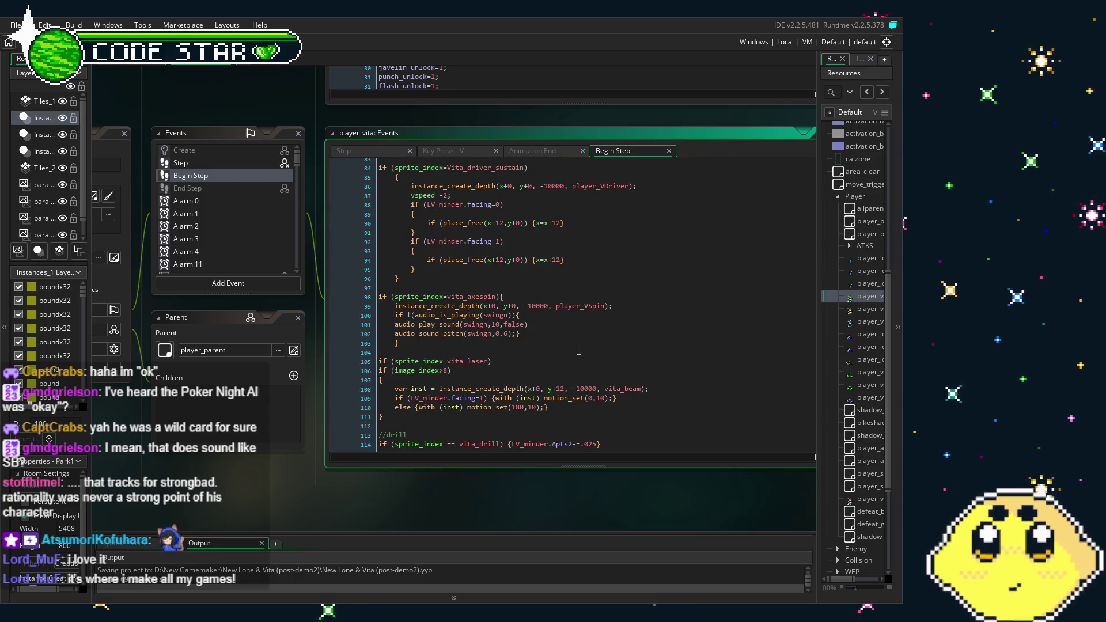
scroll(579, 350, "up", 3)
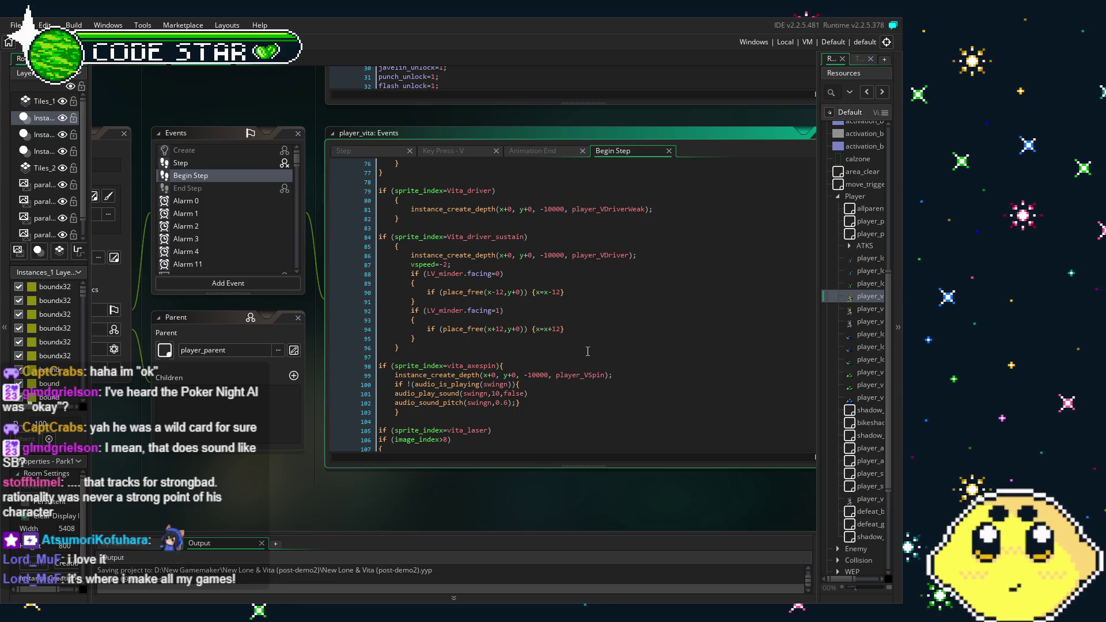
scroll(588, 351, "down", 10)
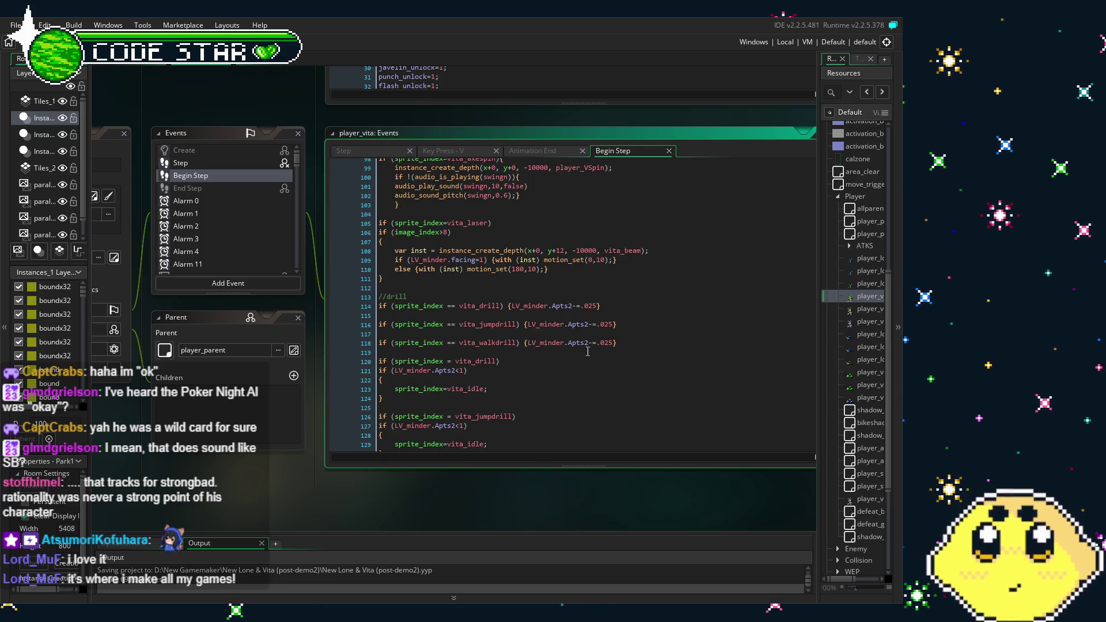
scroll(587, 351, "down", 10)
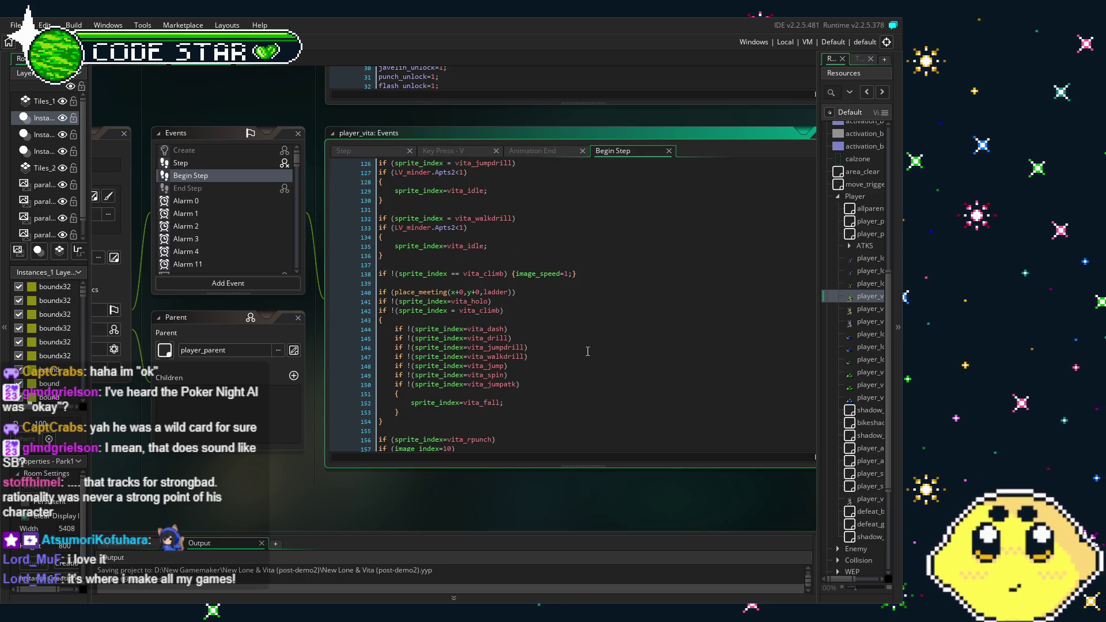
scroll(587, 351, "down", 2)
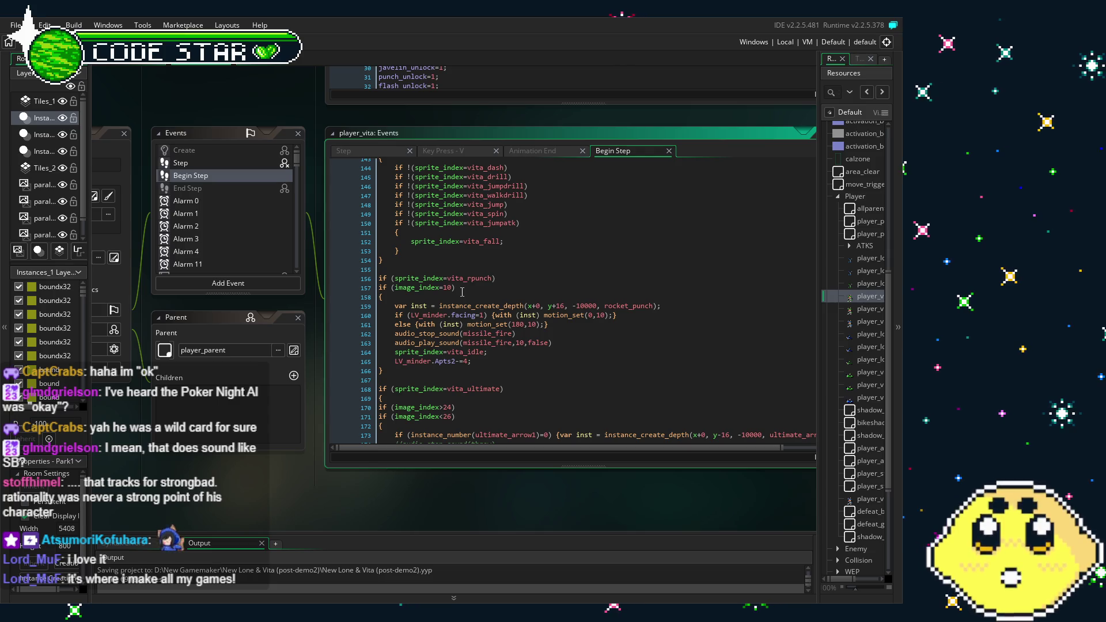
scroll(842, 138, "up", 8)
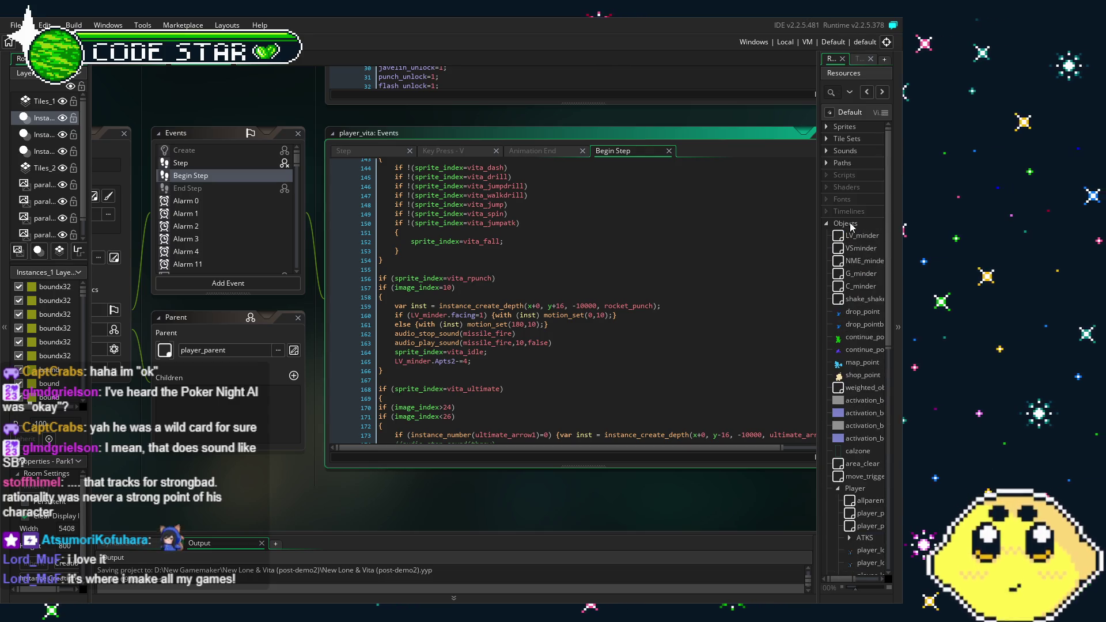
Step: Expand the Sprites group and its Vita folder, then scroll down Vita's sprite list
left_click(841, 128)
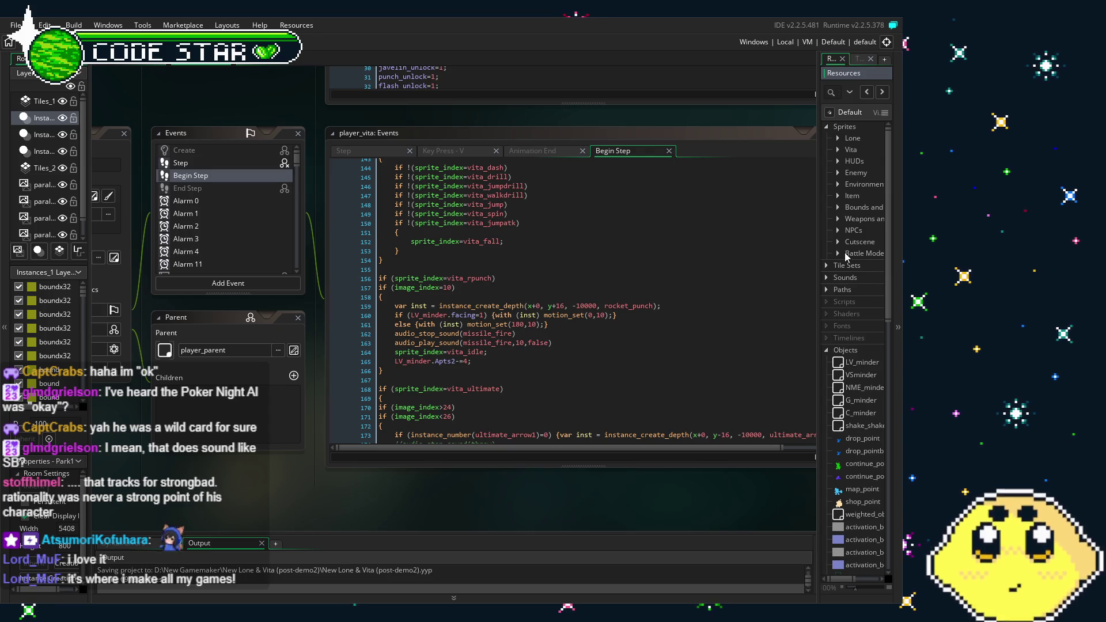
left_click(837, 242)
left_click(837, 242)
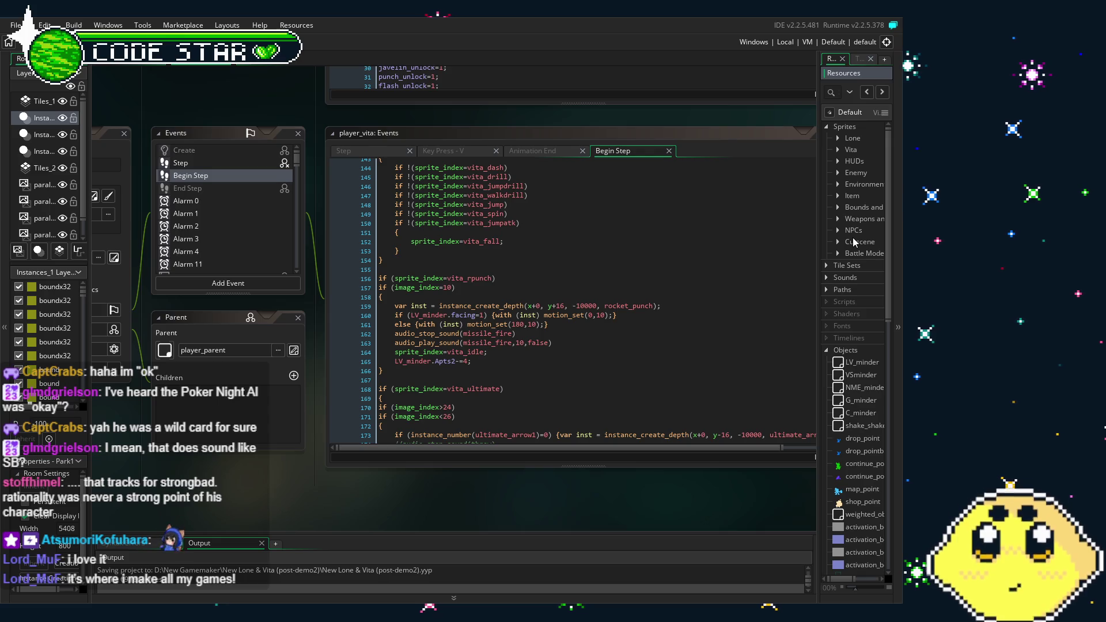
left_click(837, 149)
scroll(851, 276, "down", 5)
scroll(851, 286, "down", 10)
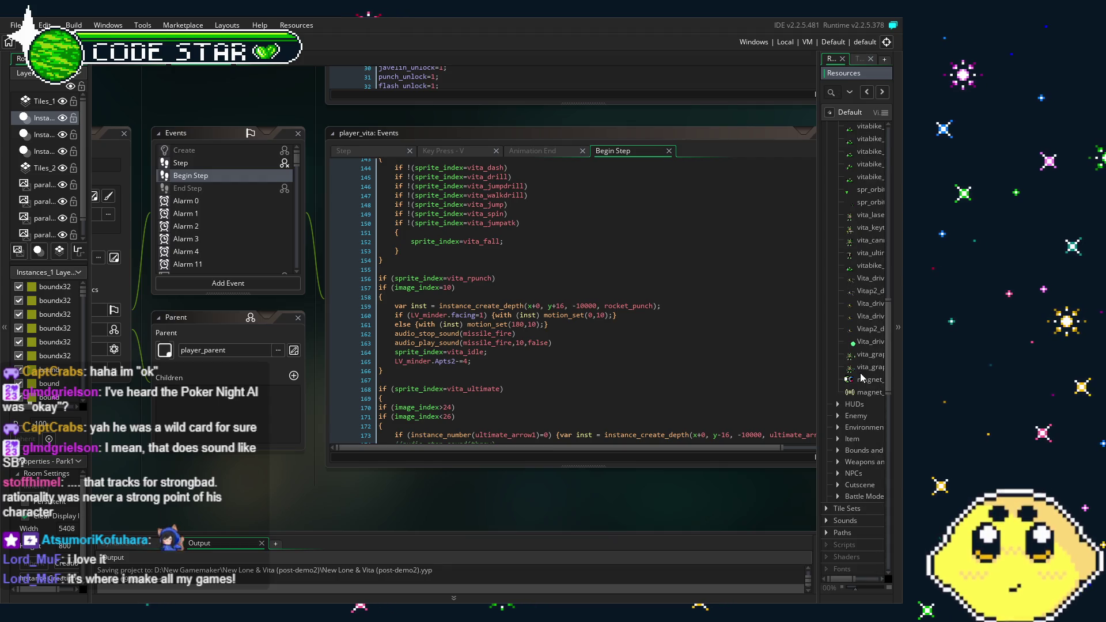
Step: Open and preview the vita_grapplerloop and vita_grappler animations, pausing vita_grappler on frame 3
double_click(867, 354)
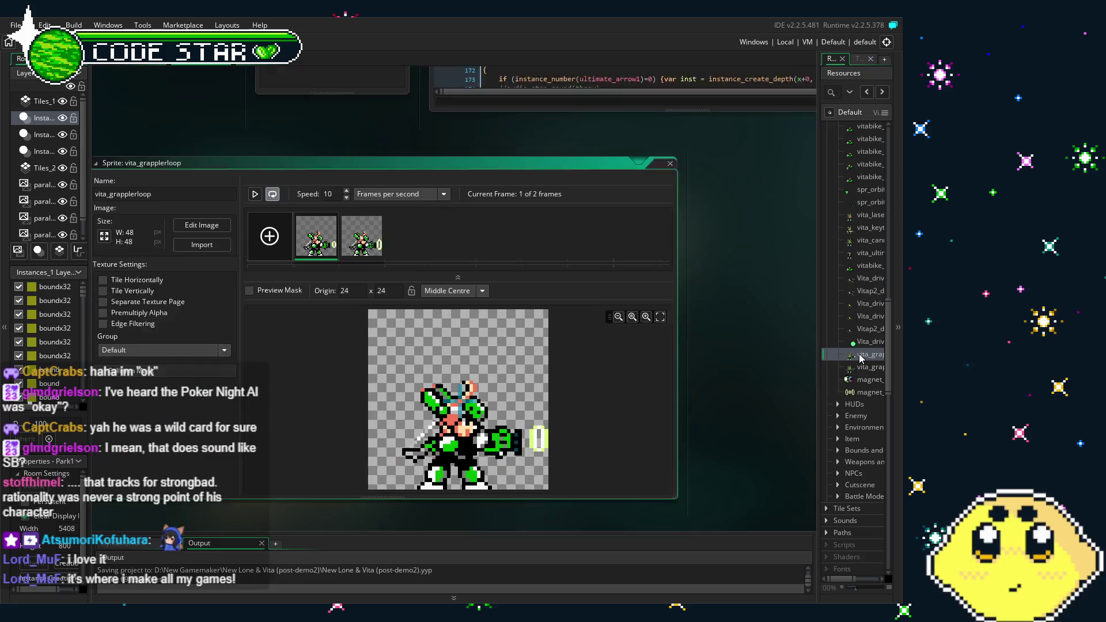
left_click(267, 158)
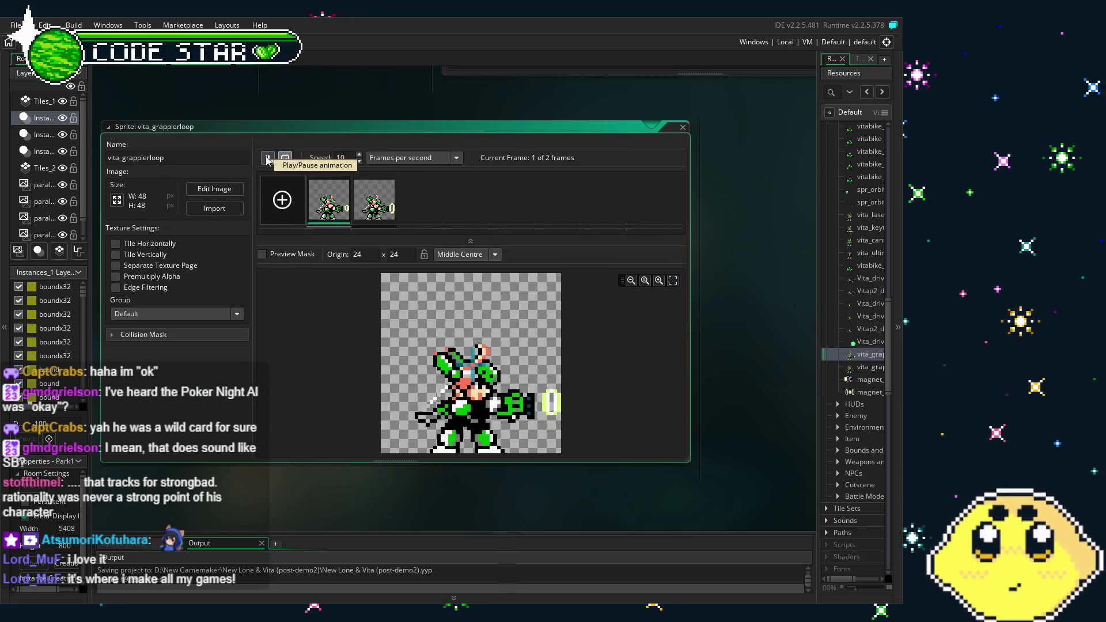
double_click(866, 367)
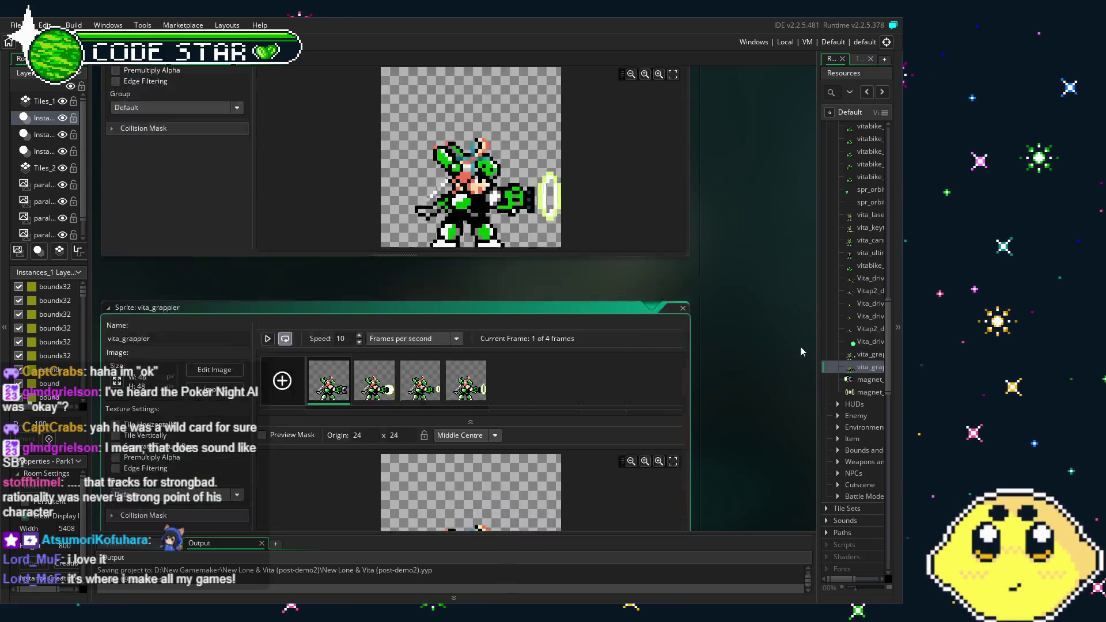
left_click(268, 158)
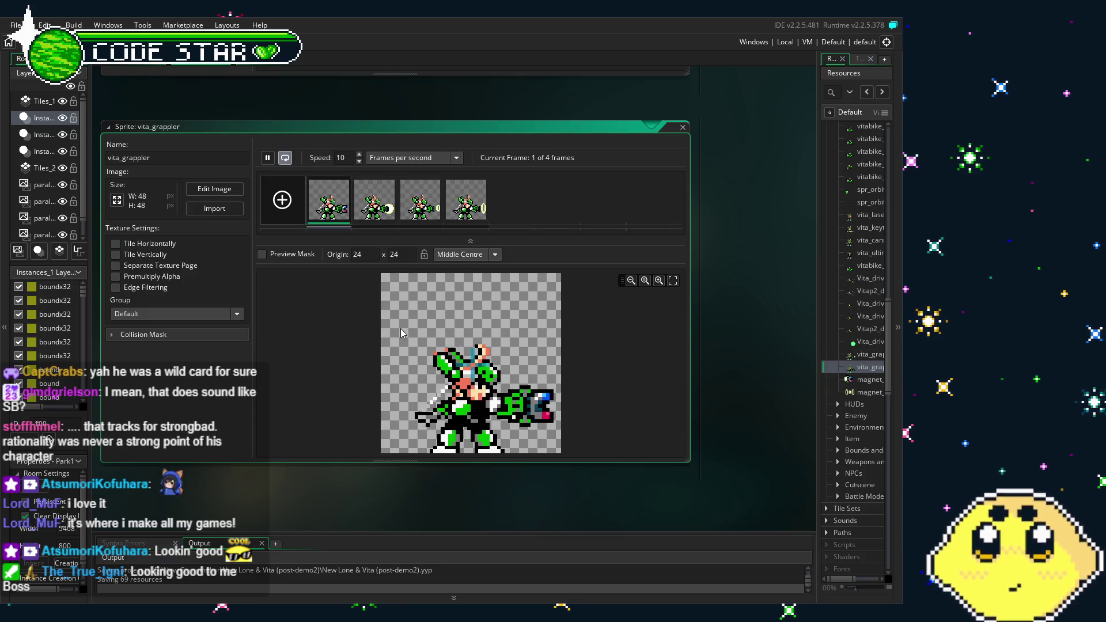
left_click(267, 161)
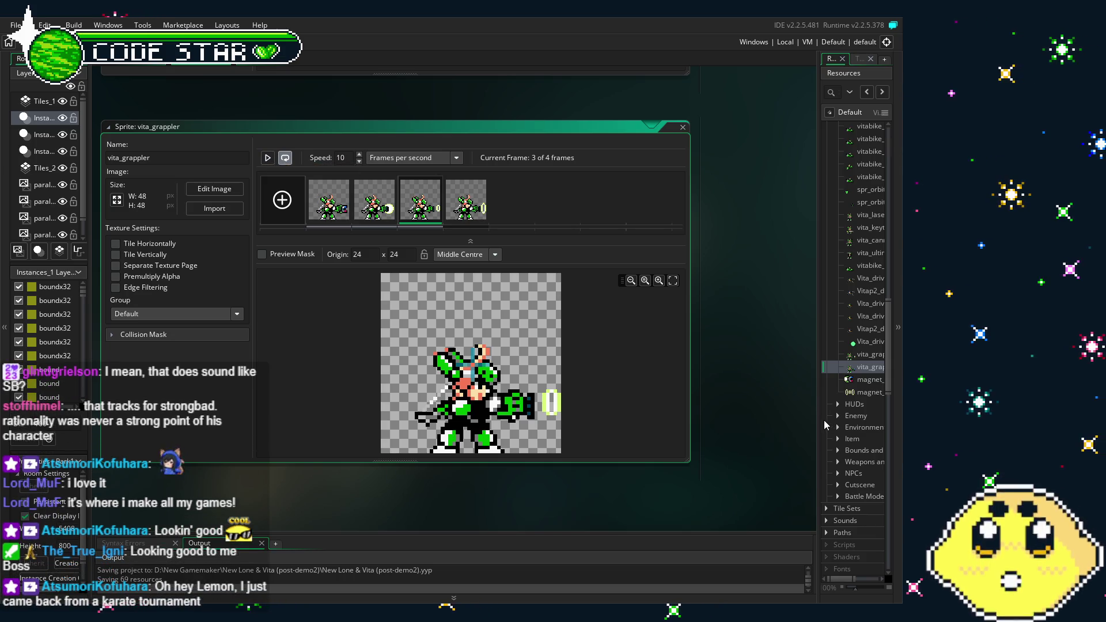
Step: Widen the Resources panel so the full sprite names are visible
left_click_drag(817, 421, 770, 416)
scroll(814, 405, "up", 2)
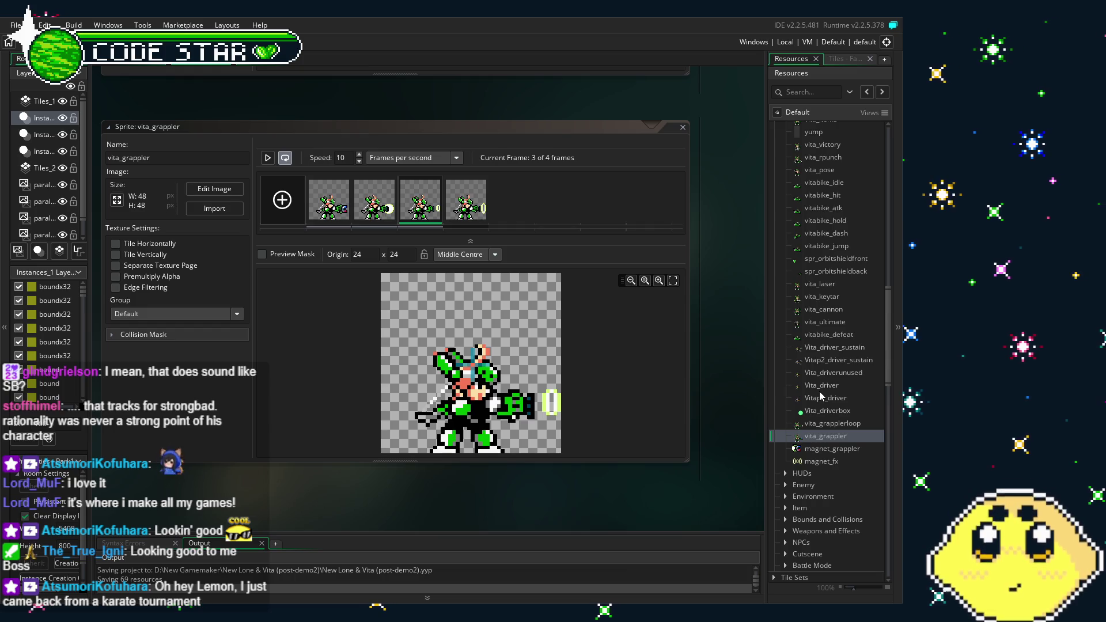
scroll(819, 392, "up", 5)
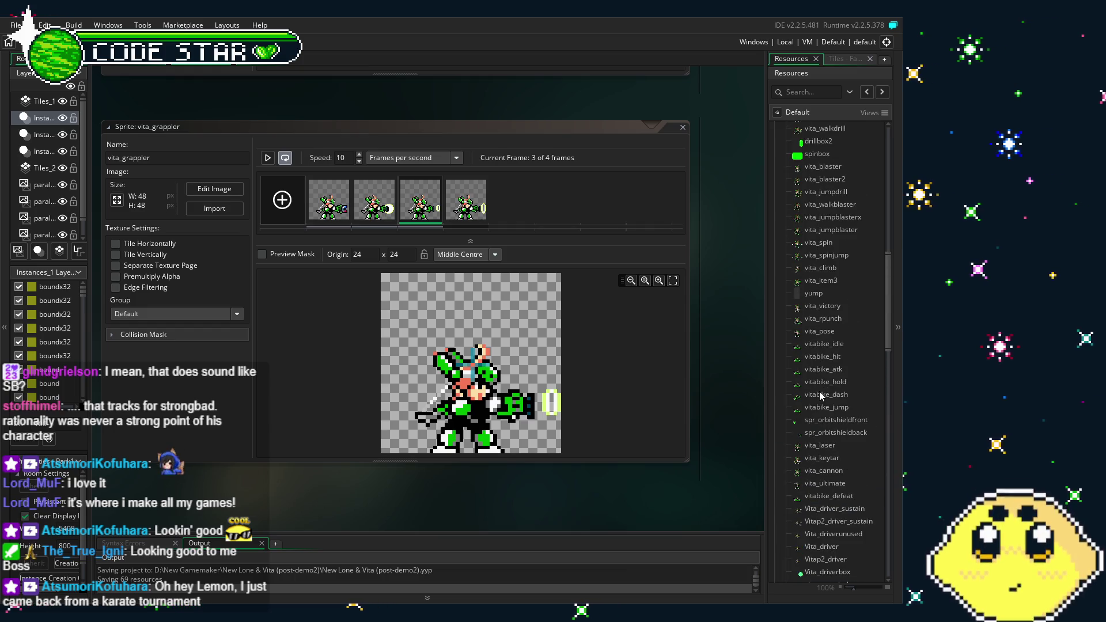
scroll(821, 396, "up", 15)
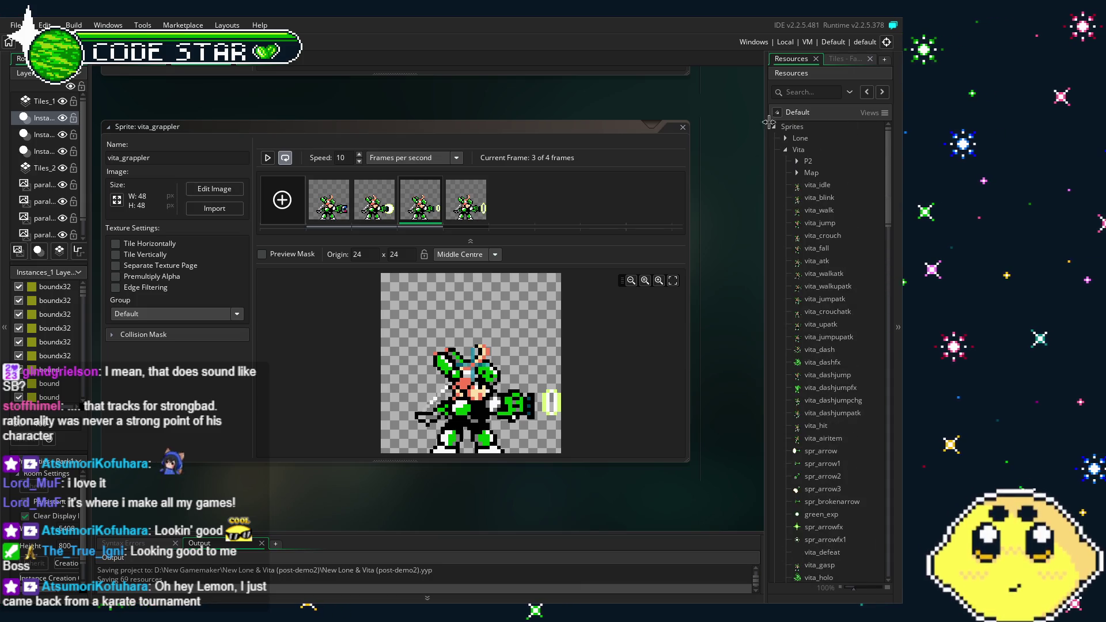
left_click(786, 150)
scroll(839, 368, "down", 14)
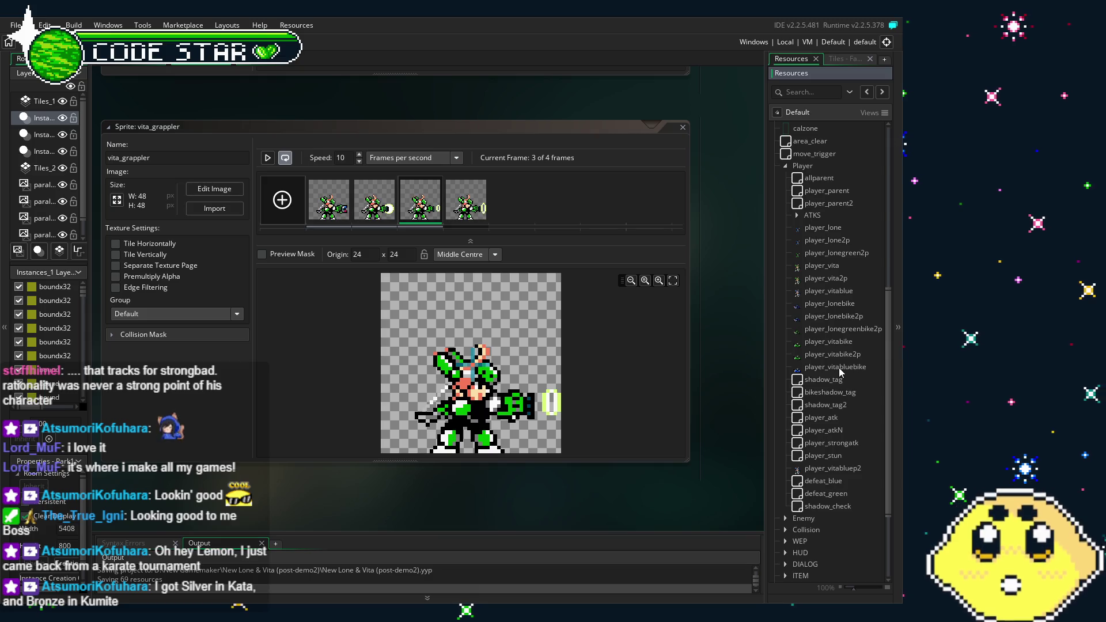
scroll(839, 371, "down", 4)
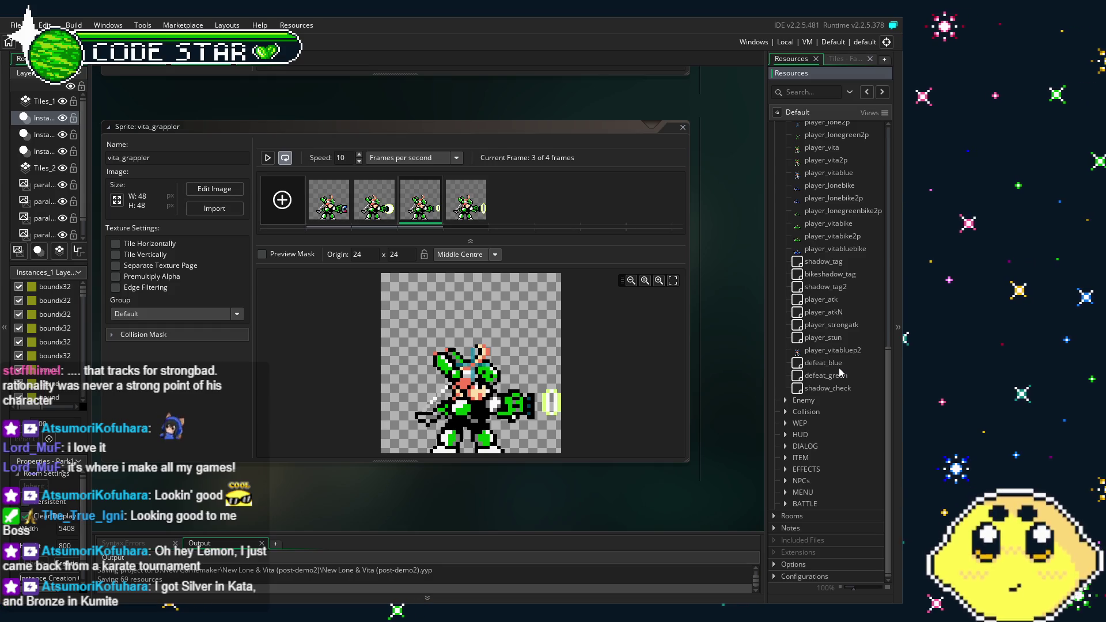
left_click(773, 516)
scroll(824, 407, "down", 12)
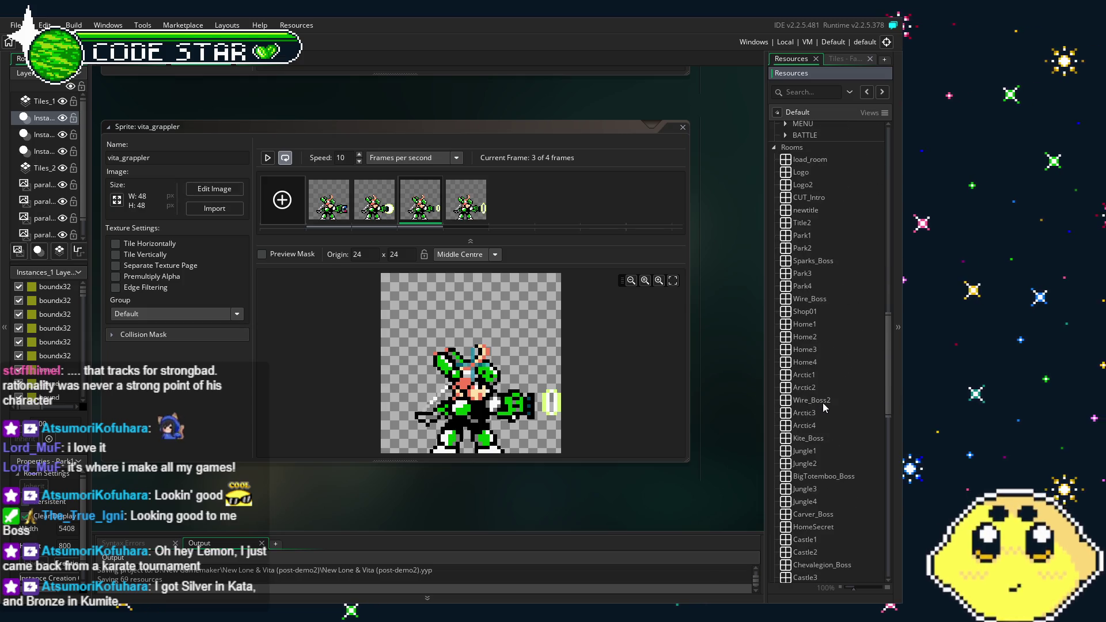
scroll(825, 407, "up", 5)
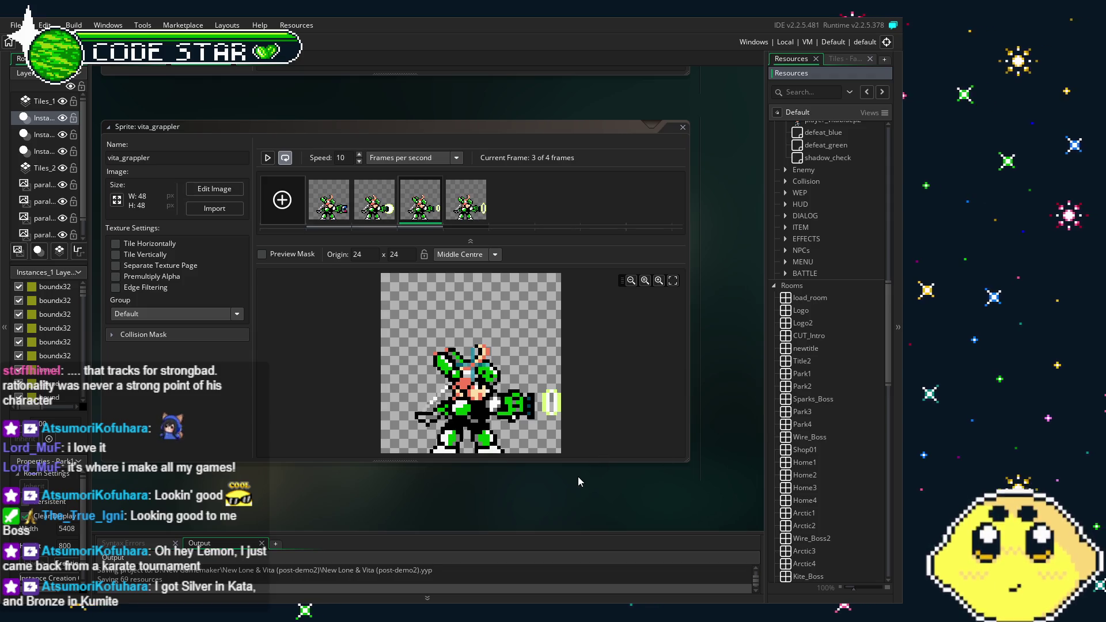
left_click_drag(575, 478, 551, 482)
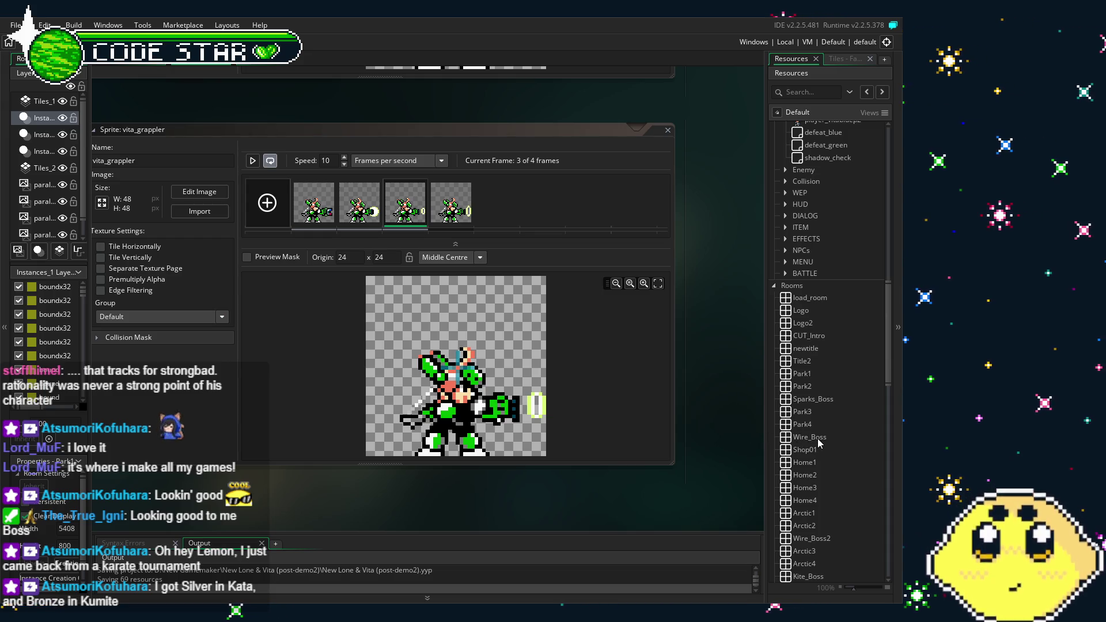
scroll(820, 442, "up", 3)
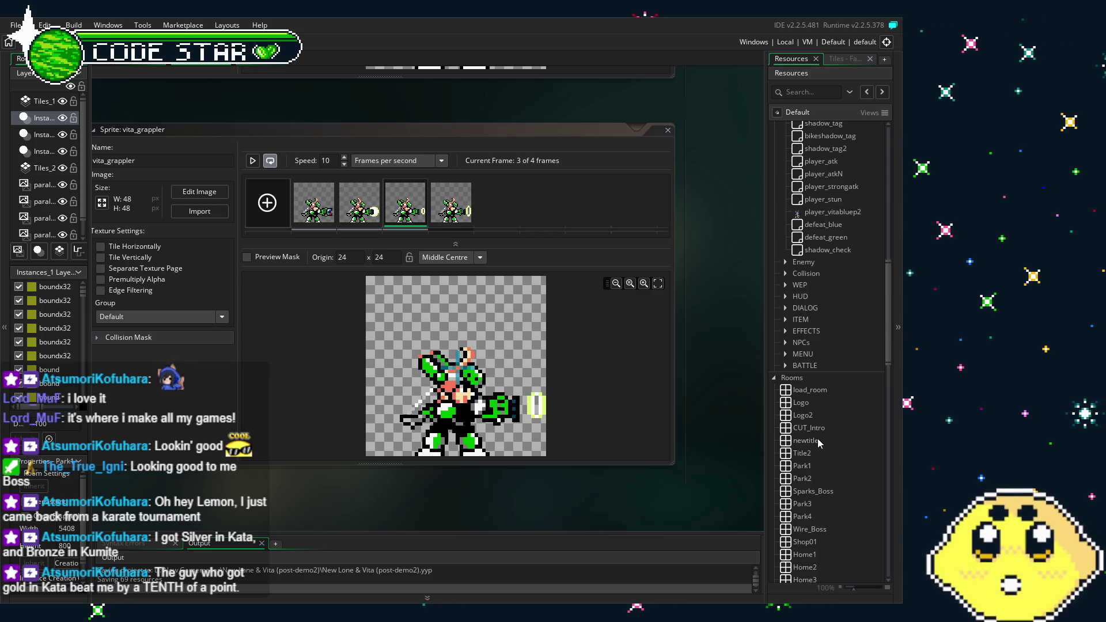
scroll(819, 443, "up", 3)
scroll(824, 403, "down", 2)
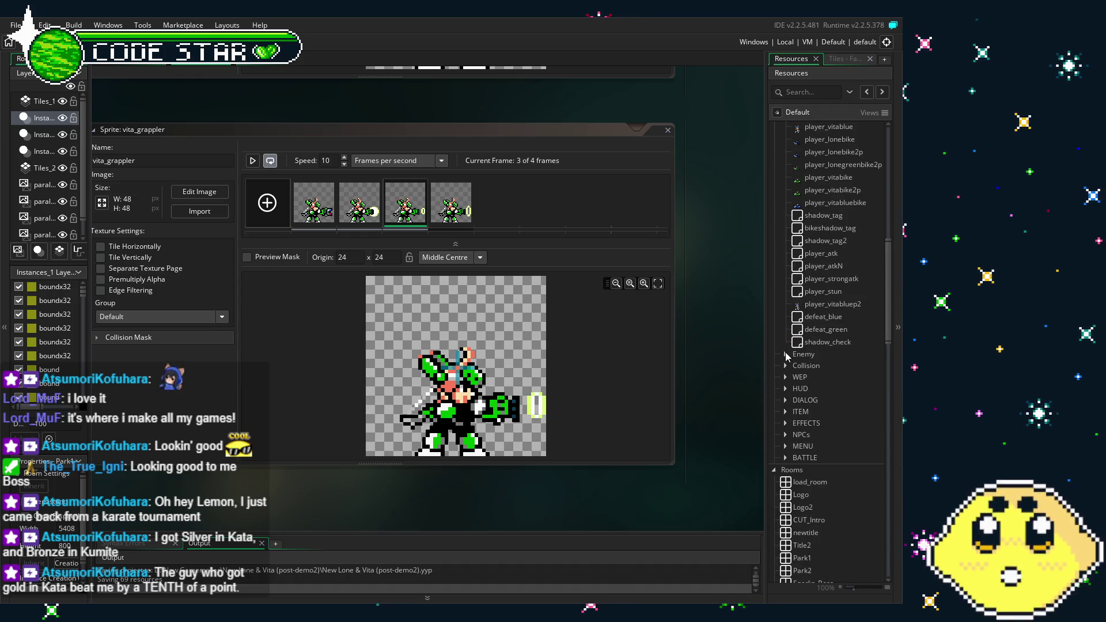
scroll(806, 397, "up", 1)
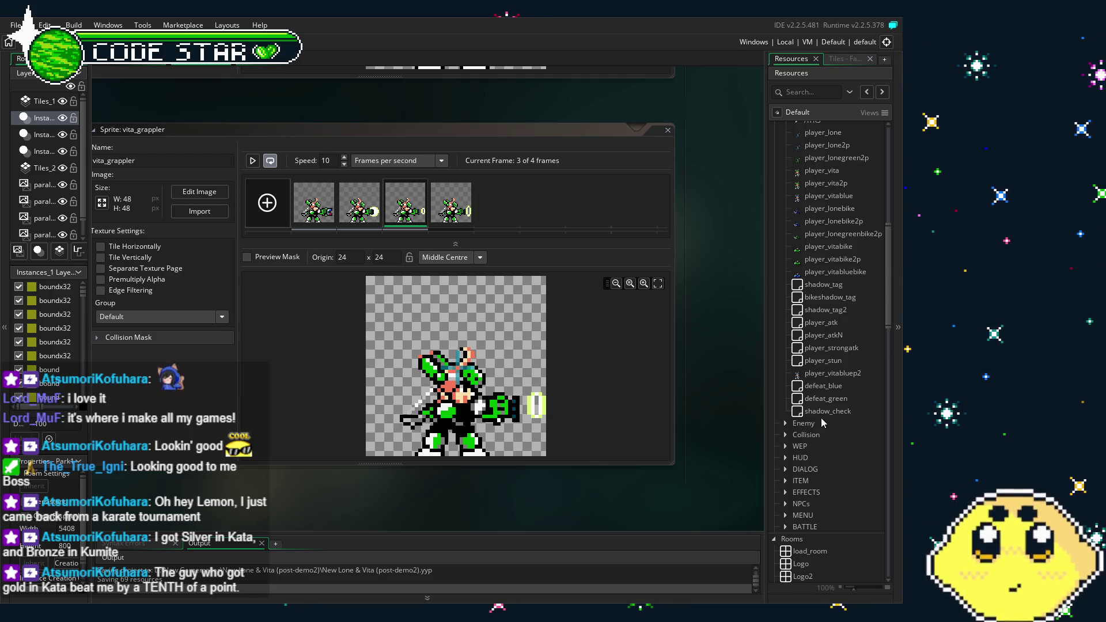
scroll(822, 422, "up", 5)
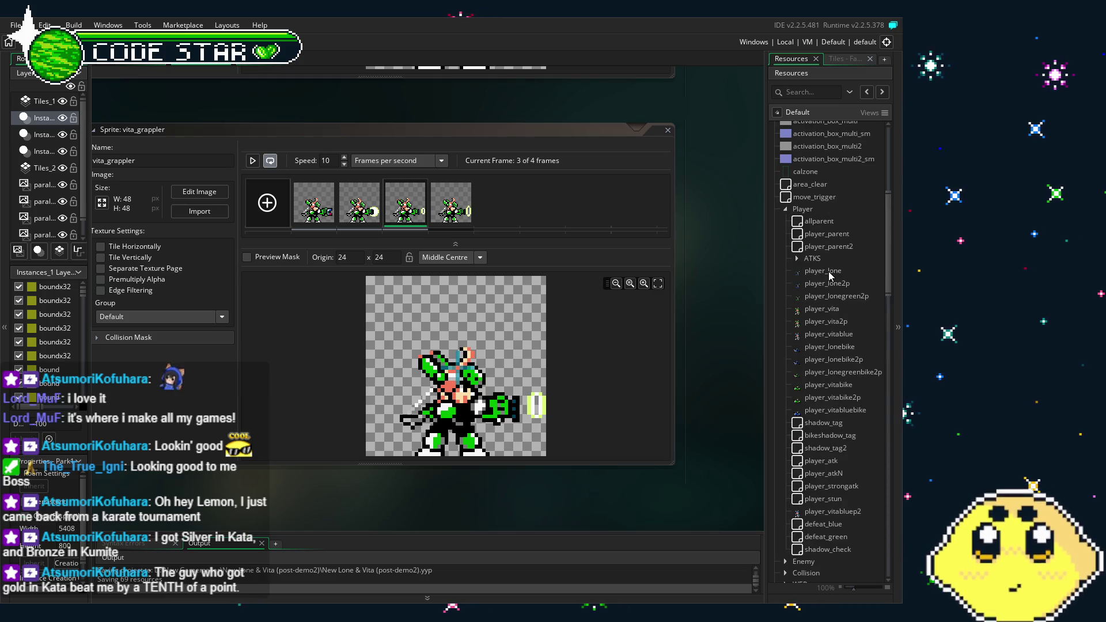
scroll(829, 283, "down", 2)
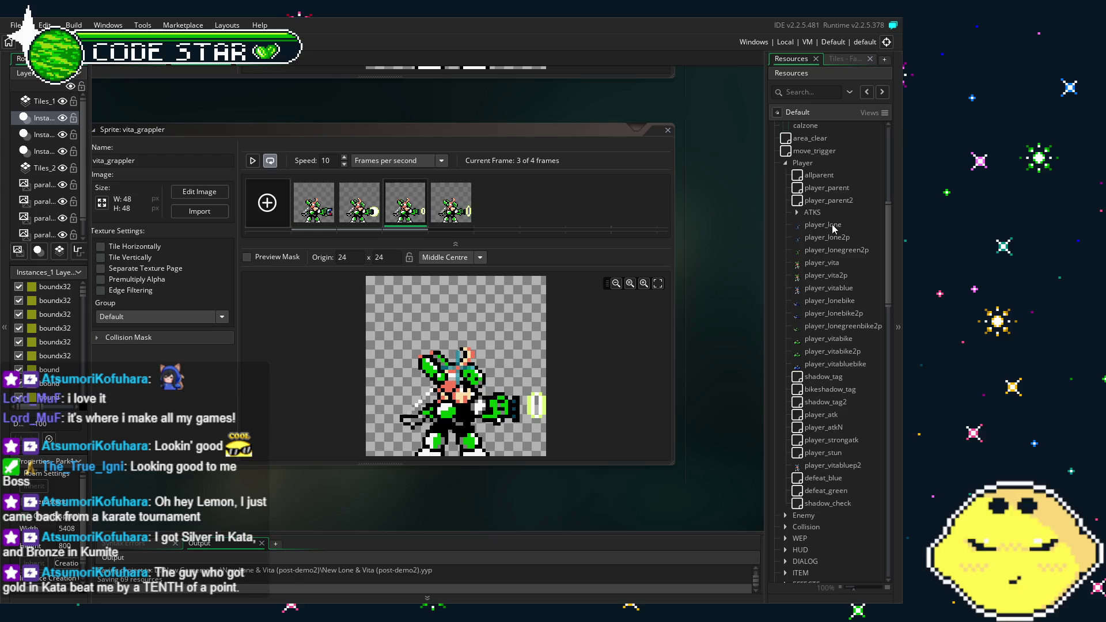
scroll(830, 366, "down", 3)
scroll(829, 363, "down", 6)
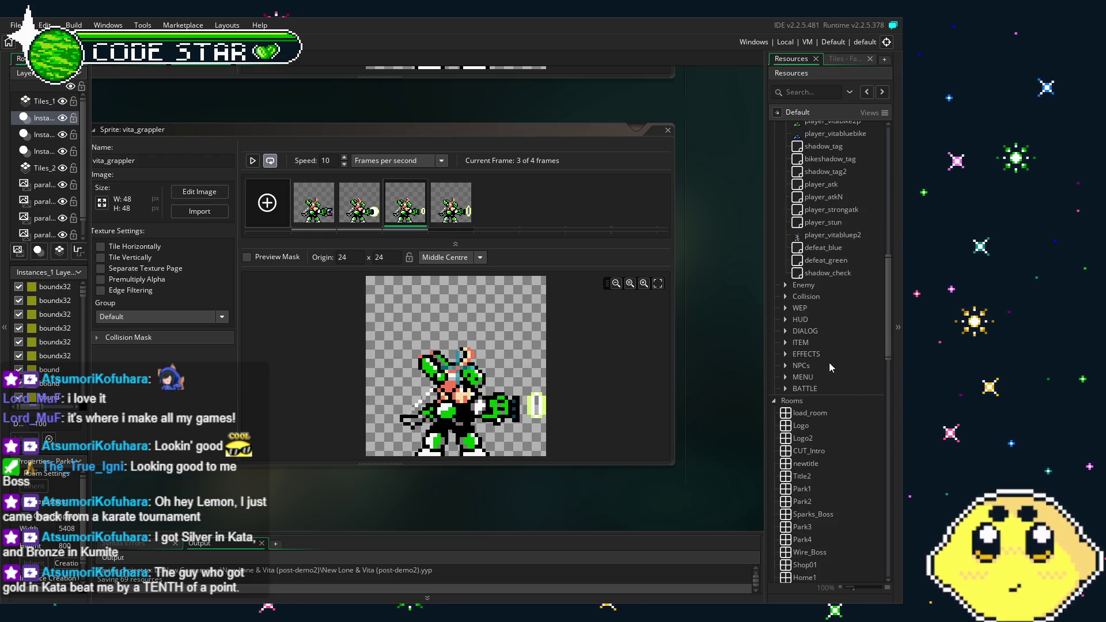
scroll(829, 364, "up", 2)
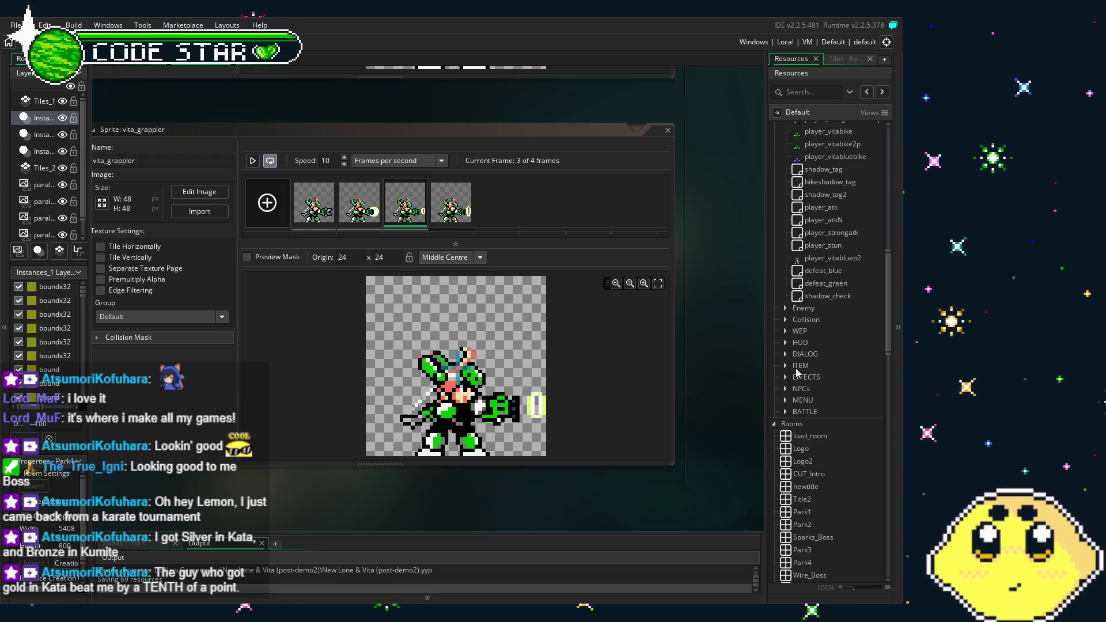
left_click(786, 329)
left_click(786, 329)
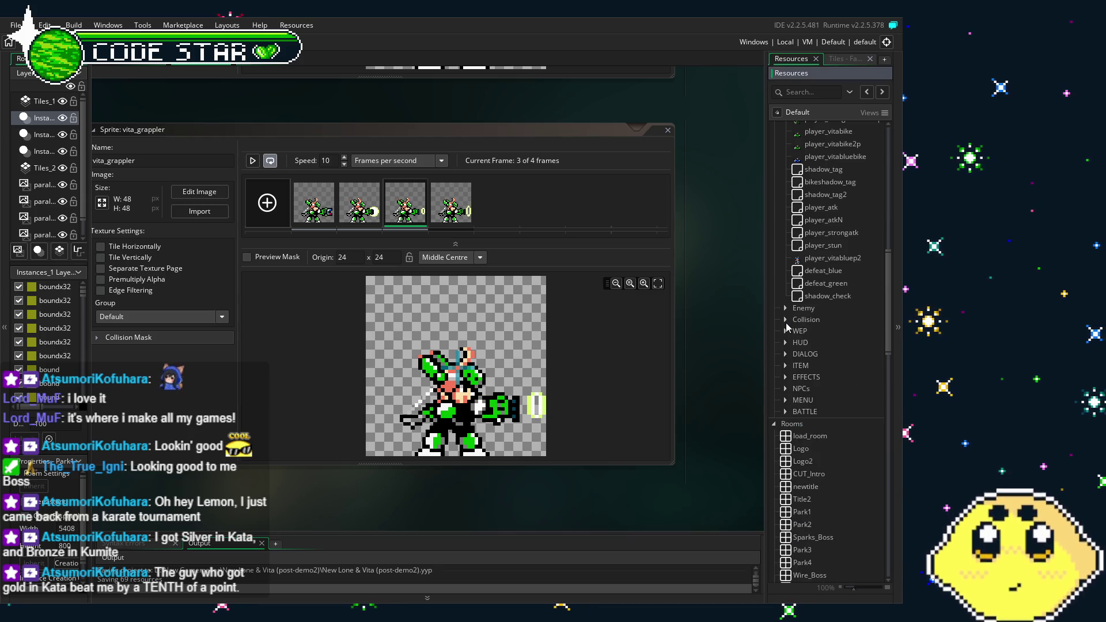
scroll(788, 339, "up", 2)
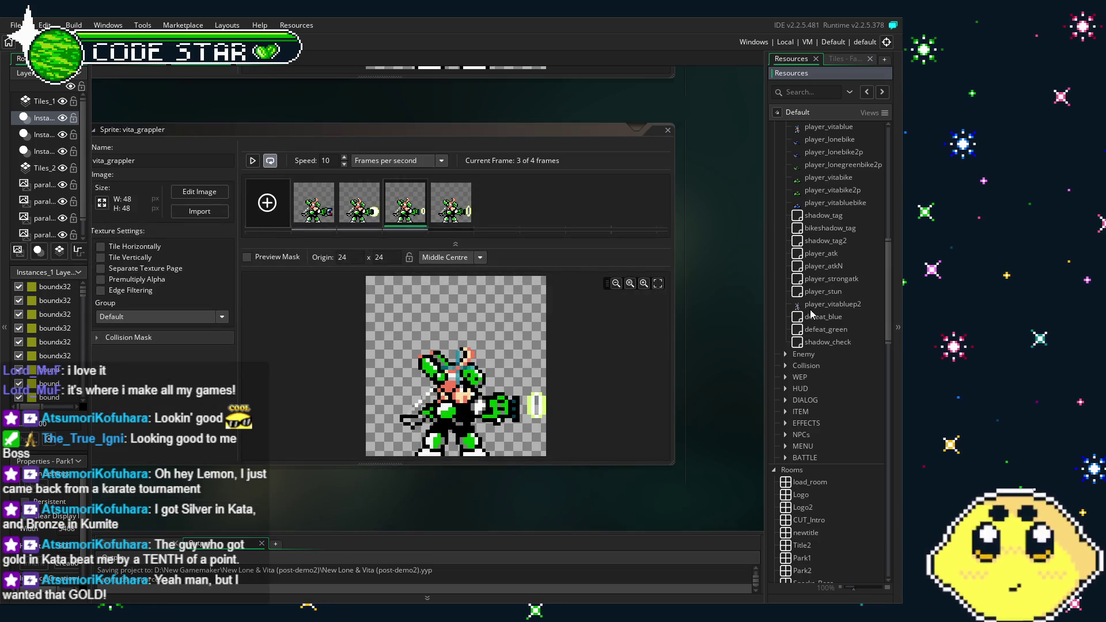
scroll(811, 314, "up", 5)
scroll(812, 314, "up", 2)
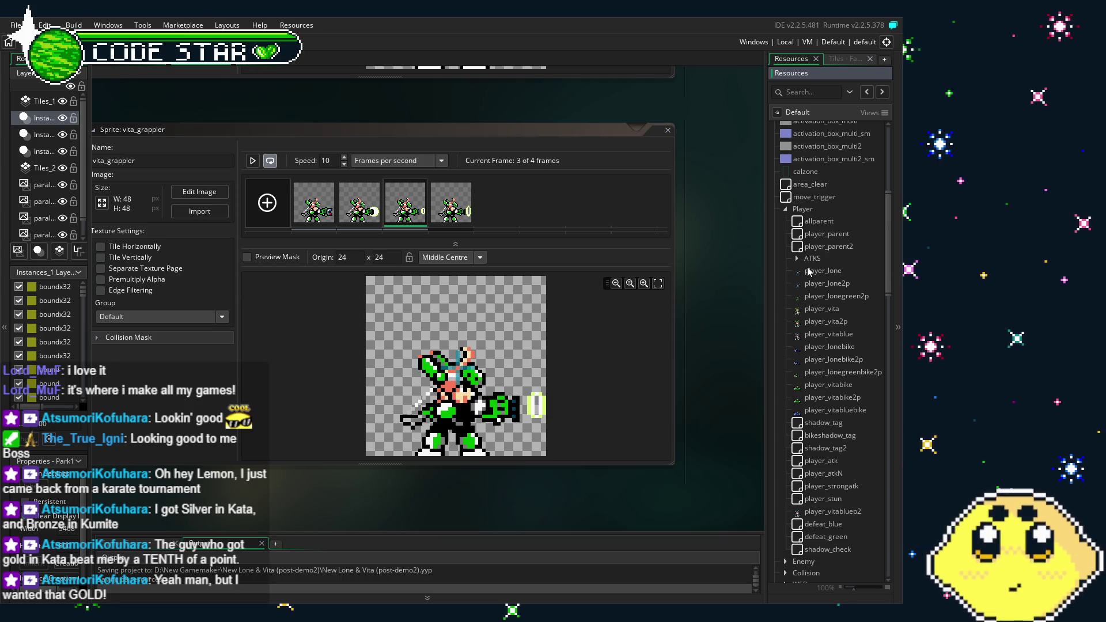
double_click(809, 271)
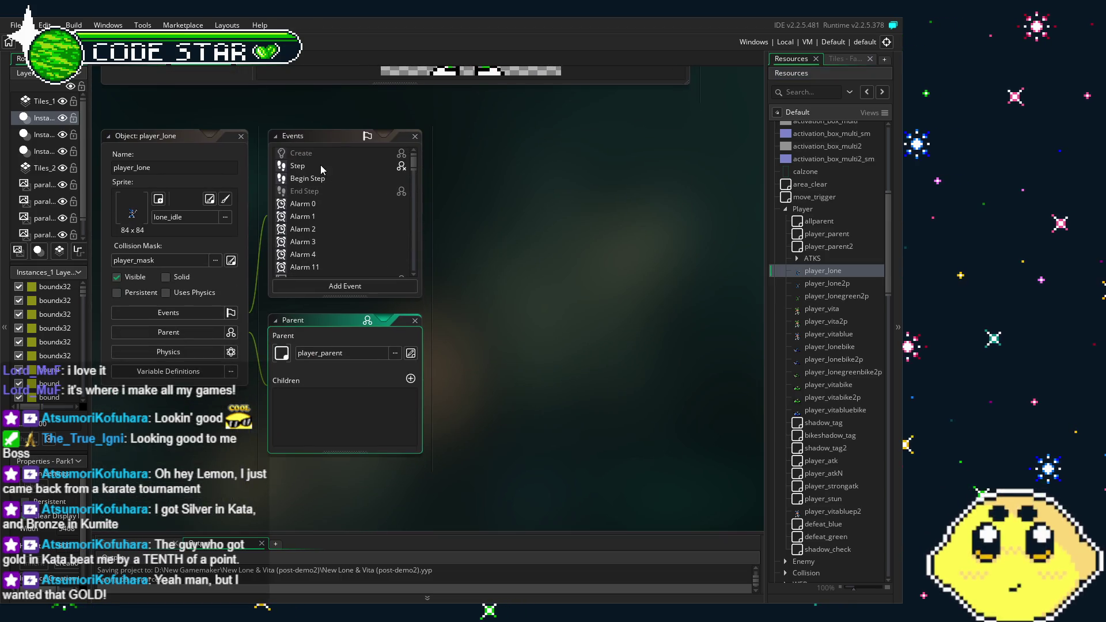
left_click(321, 168)
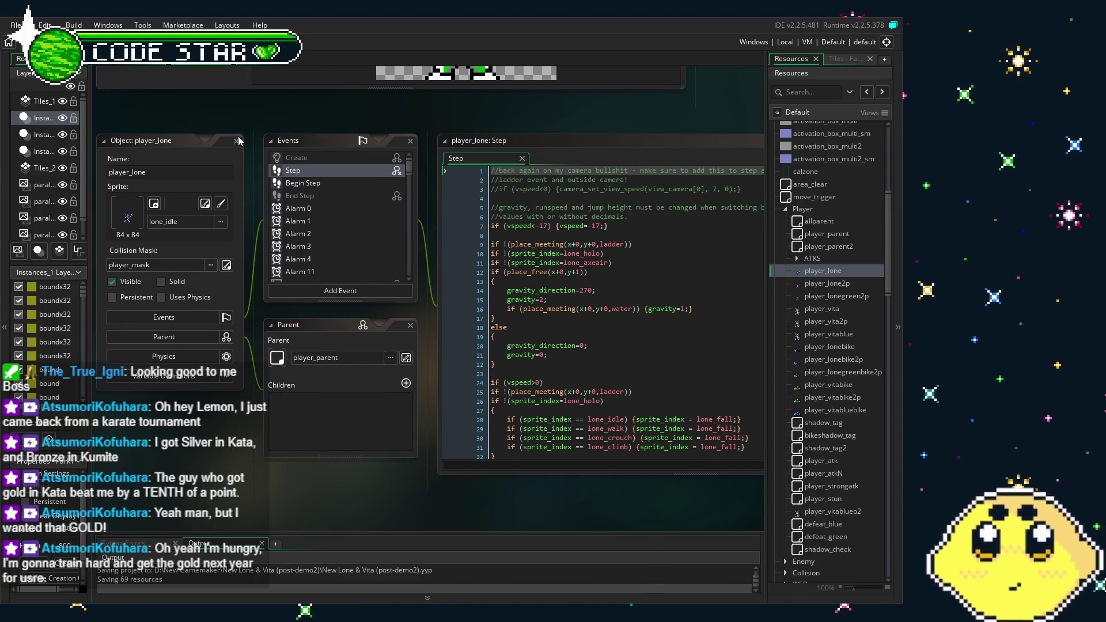
double_click(233, 142)
left_click(236, 142)
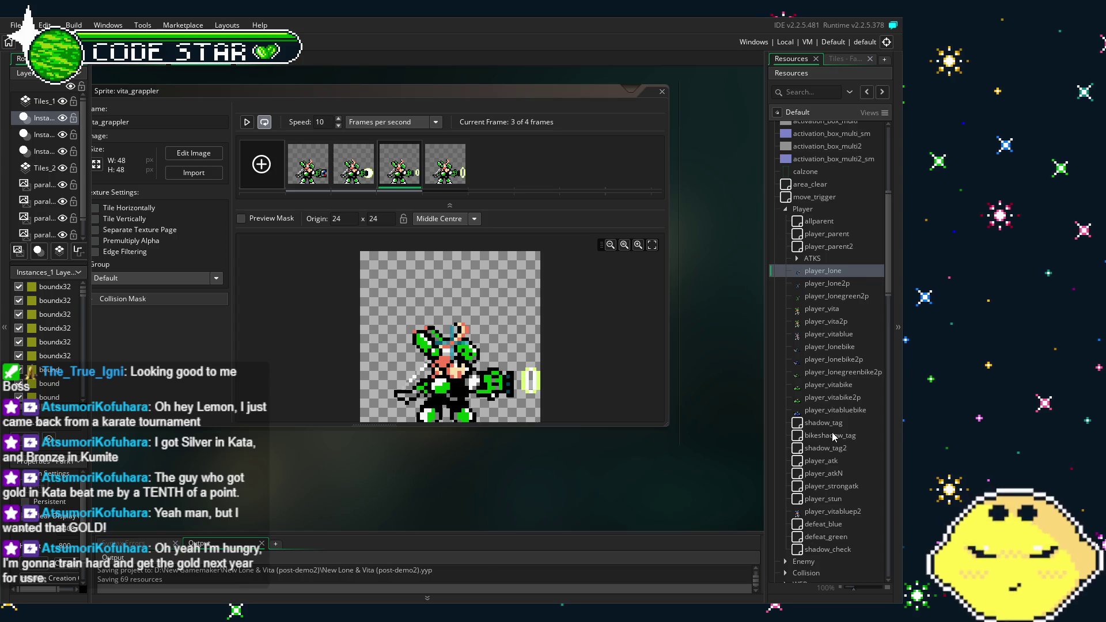
scroll(834, 438, "down", 2)
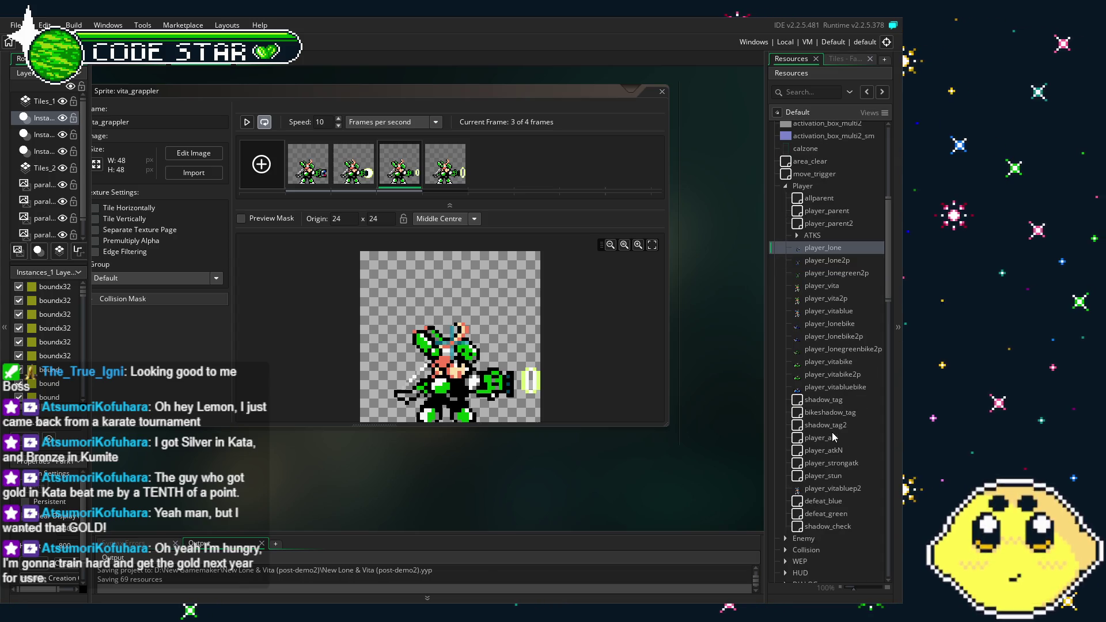
scroll(821, 375, "down", 2)
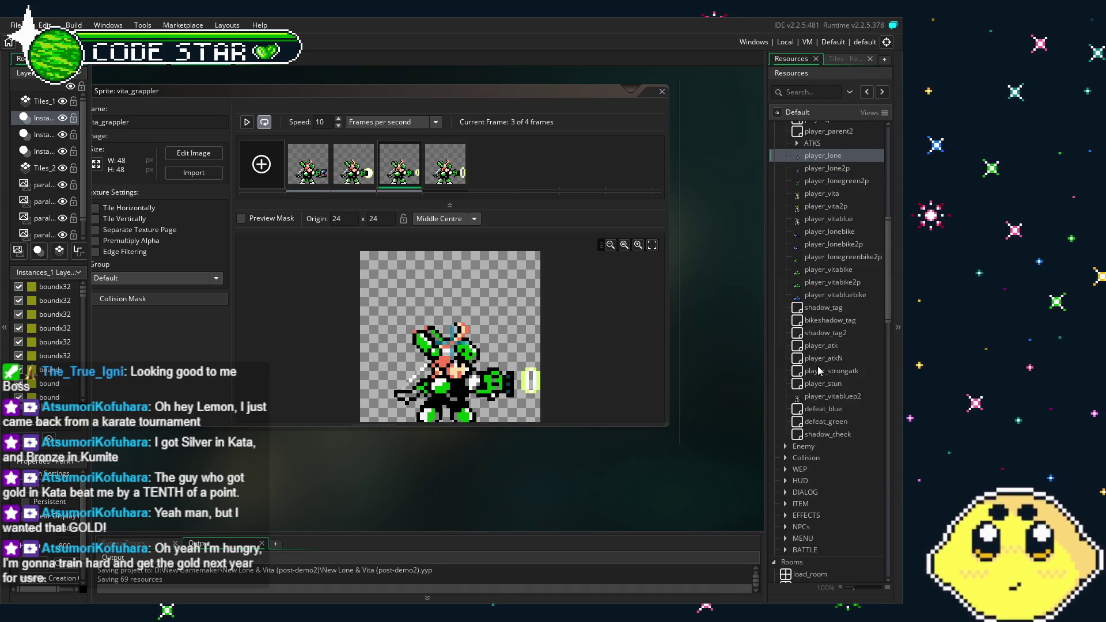
scroll(820, 370, "up", 1)
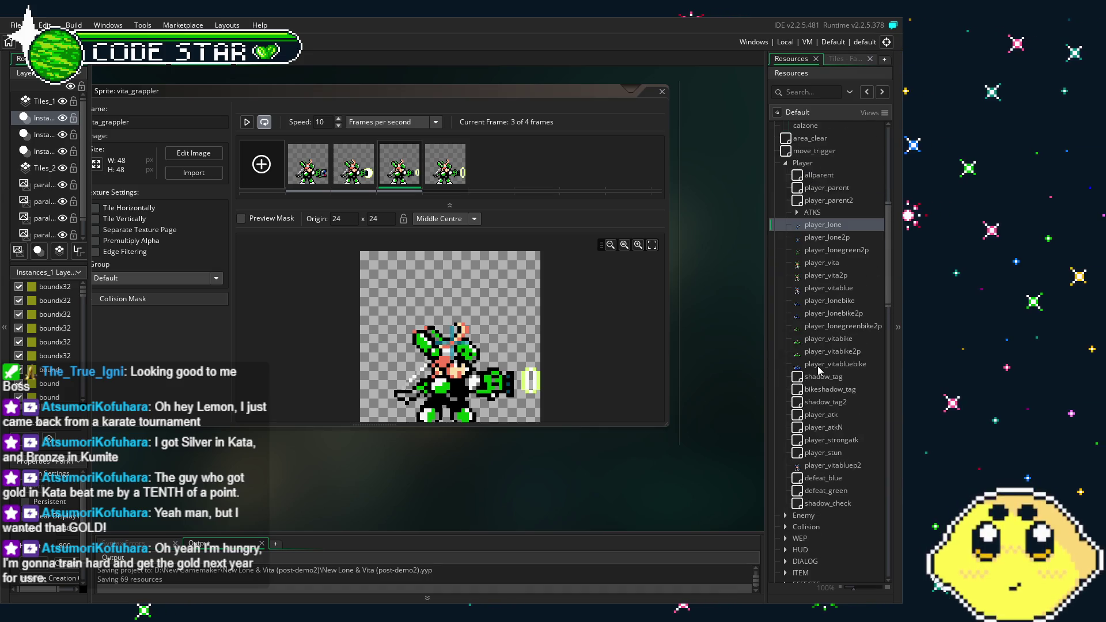
left_click_drag(889, 295, 886, 284)
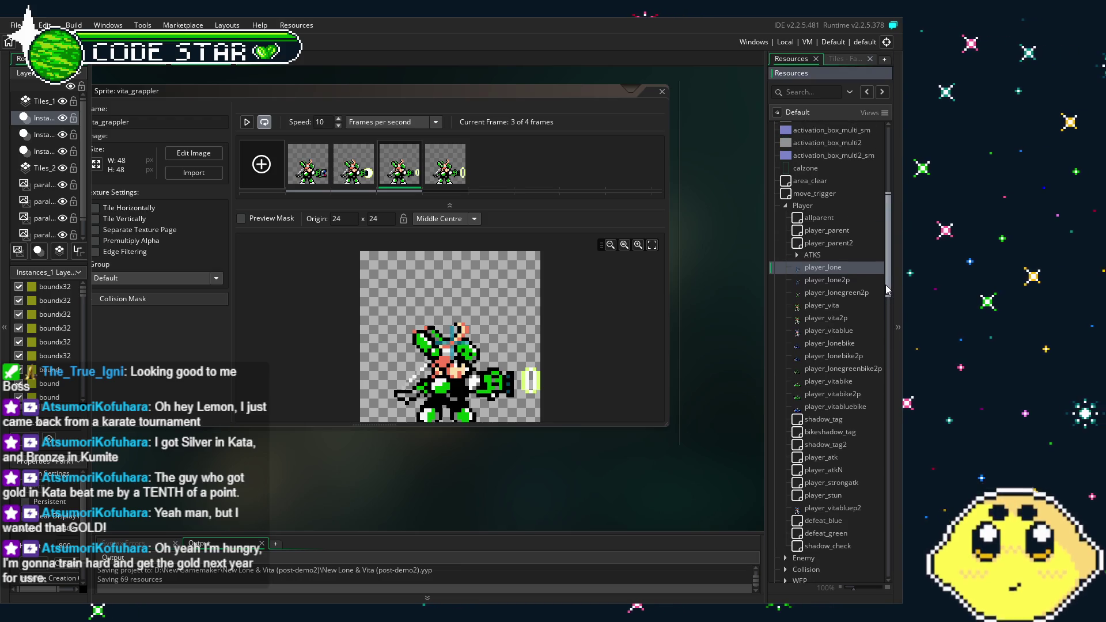
scroll(869, 322, "down", 5)
scroll(865, 342, "down", 3)
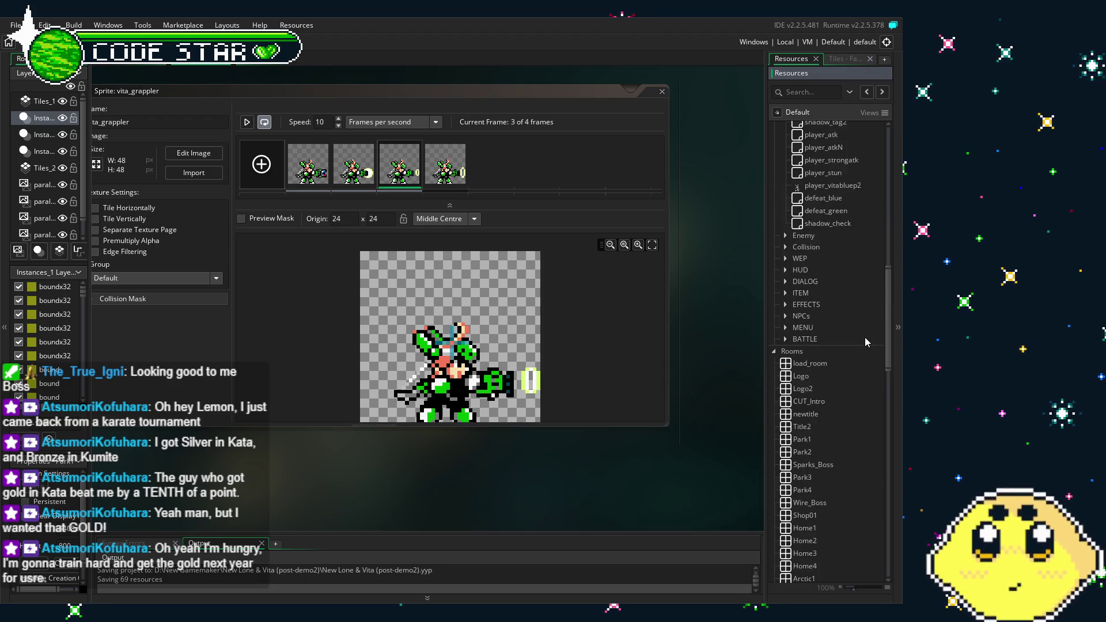
scroll(865, 337, "up", 1)
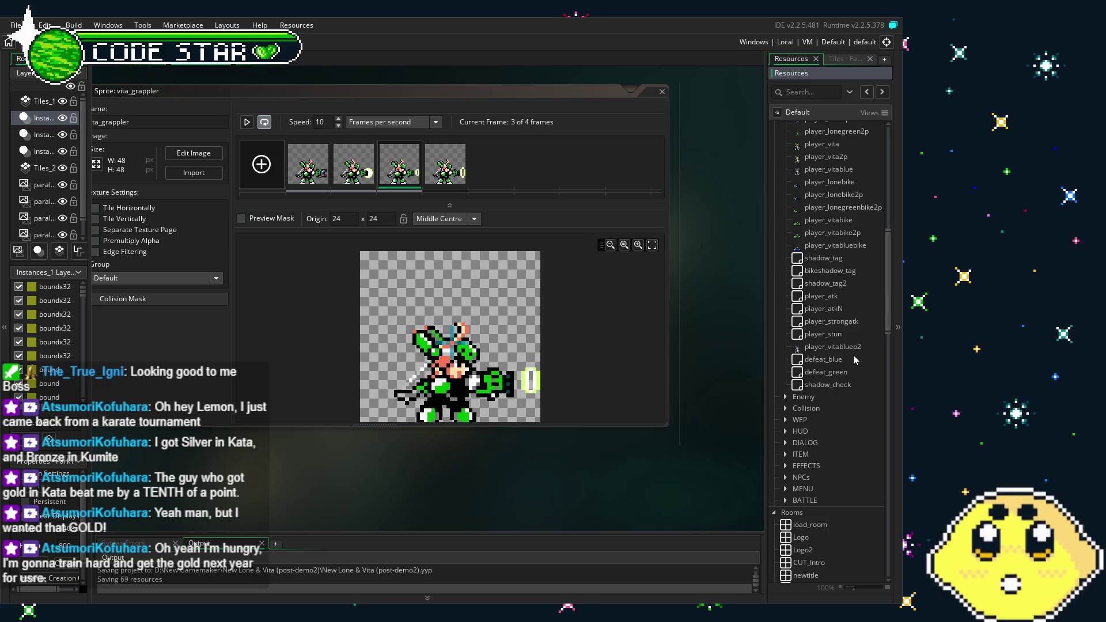
scroll(853, 360, "down", 3)
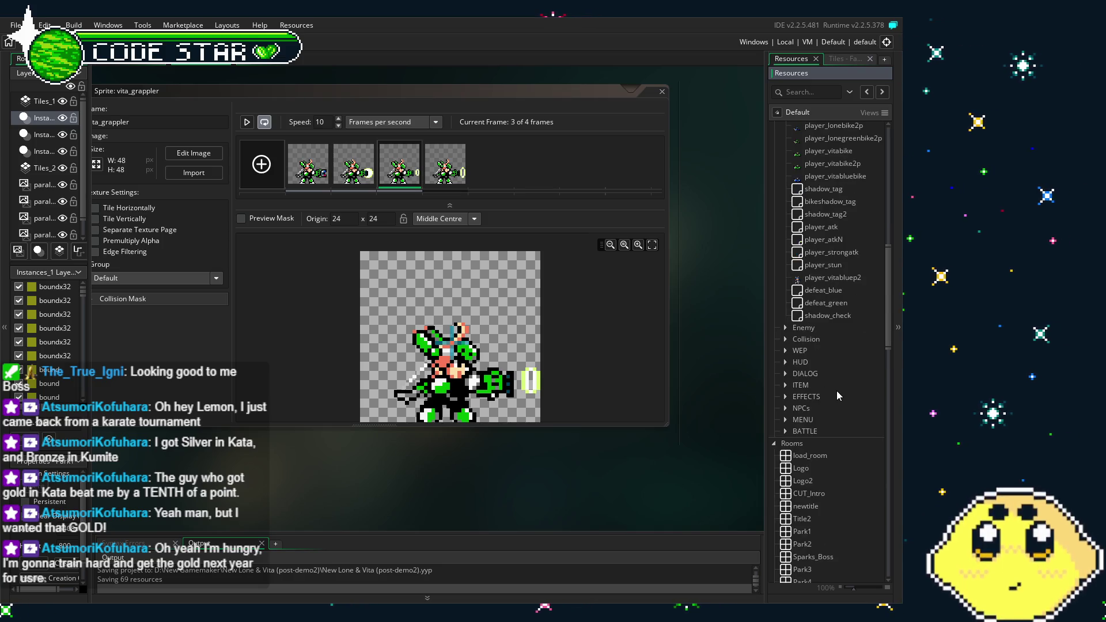
scroll(836, 390, "up", 2)
scroll(836, 390, "up", 7)
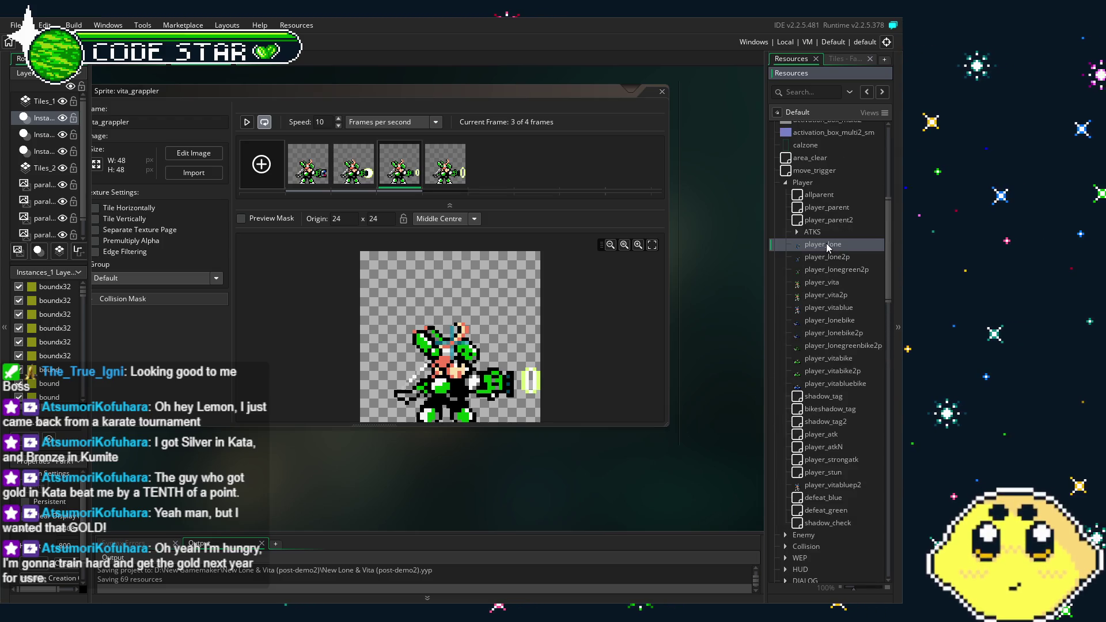
left_click(827, 283)
double_click(827, 284)
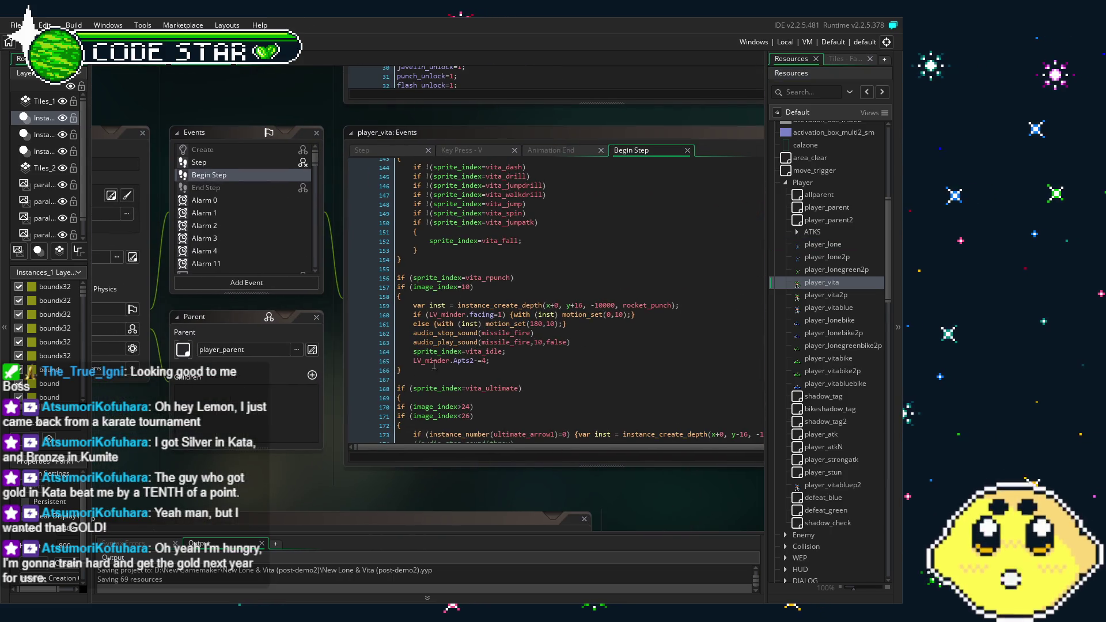
Step: Highlight the vita_rpunch block on lines 156–166 and read further down the Key Press - V code
mouse_move(427, 371)
left_mouse_down()
mouse_move(398, 287)
mouse_move(369, 278)
left_mouse_up()
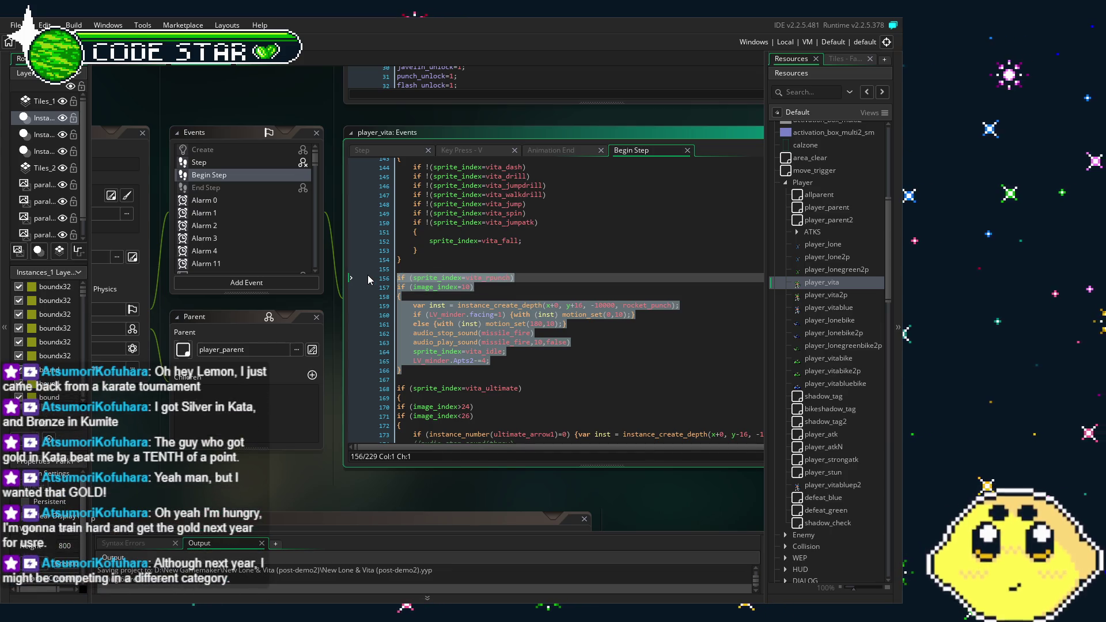
left_click(557, 374)
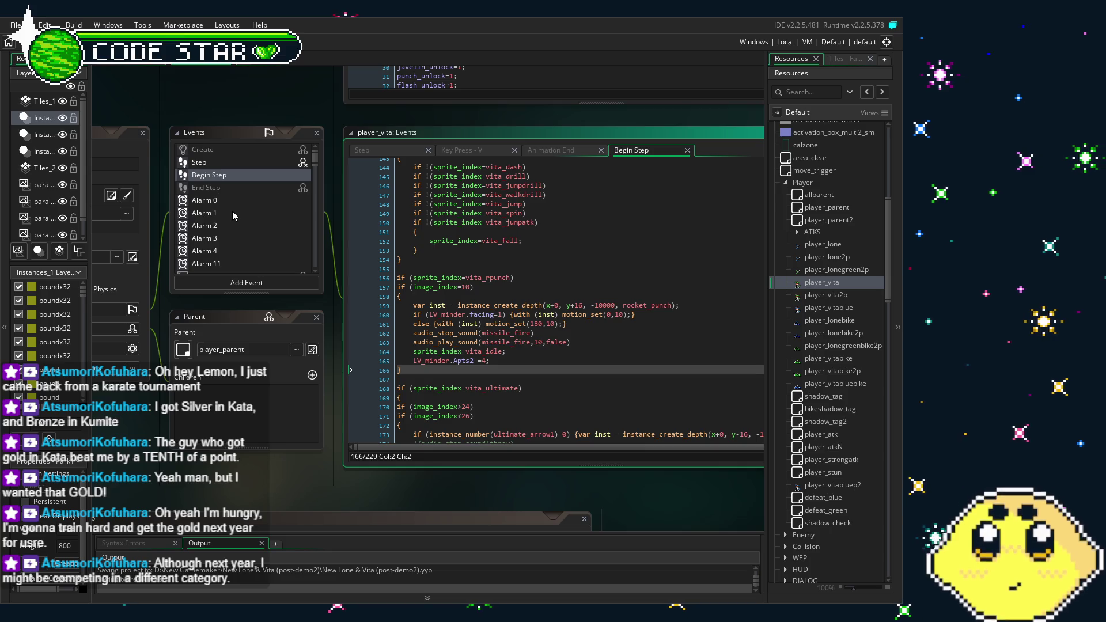
scroll(233, 212, "down", 2)
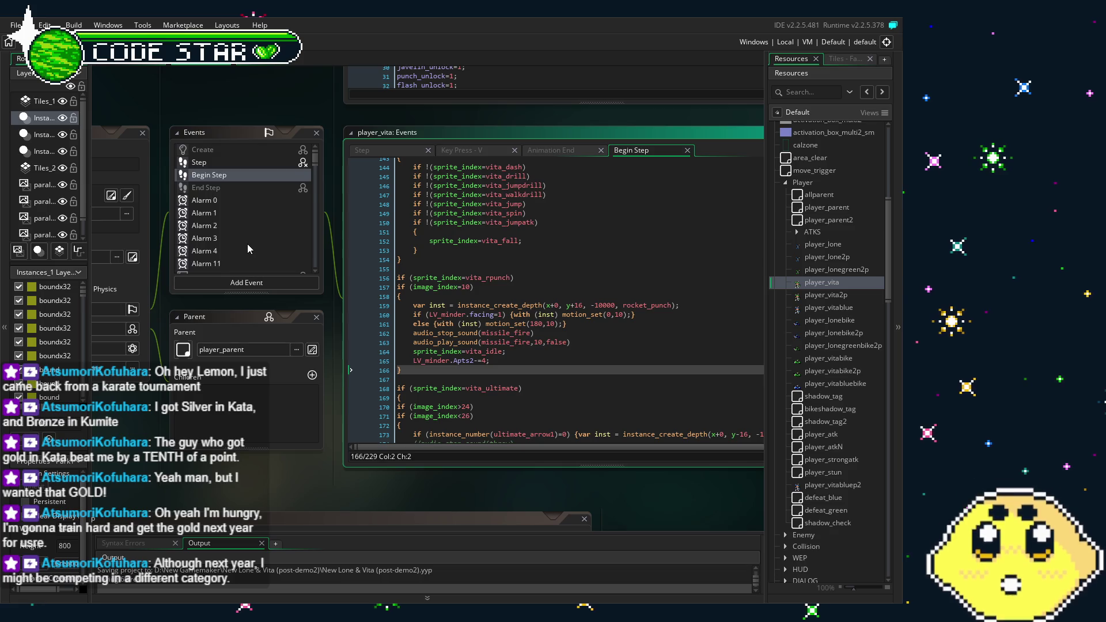
scroll(247, 244, "down", 1)
scroll(247, 248, "down", 2)
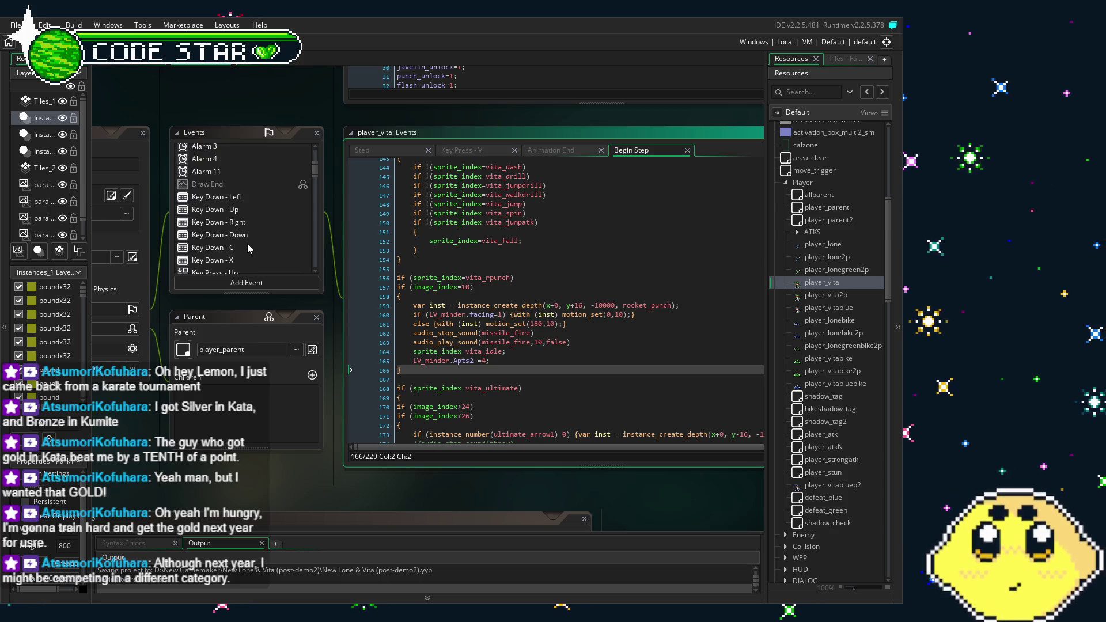
scroll(247, 248, "up", 2)
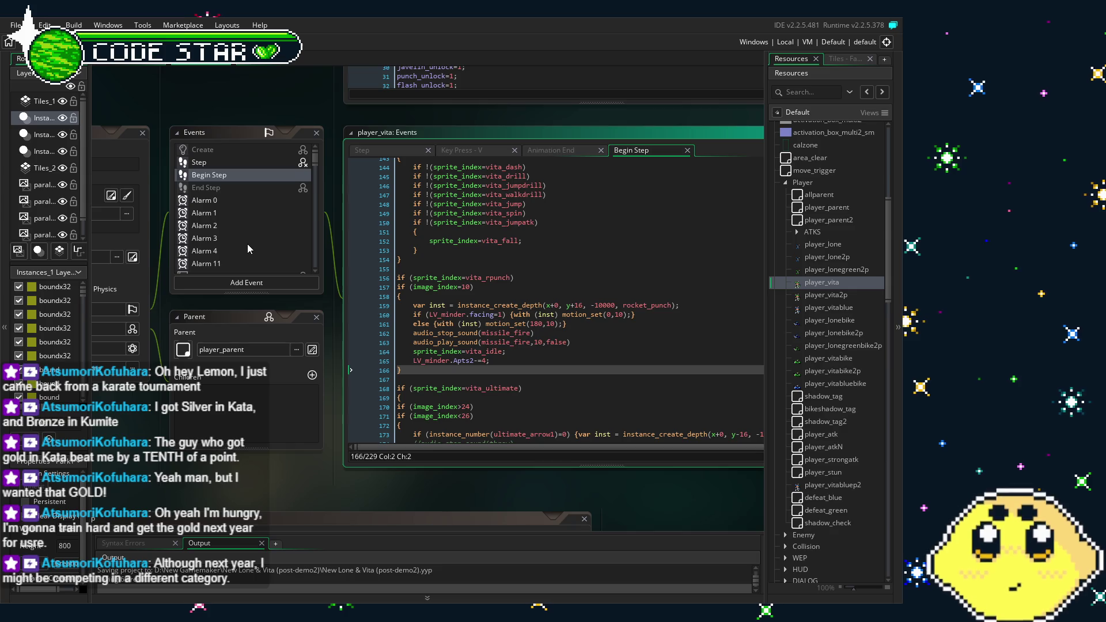
scroll(247, 243, "down", 3)
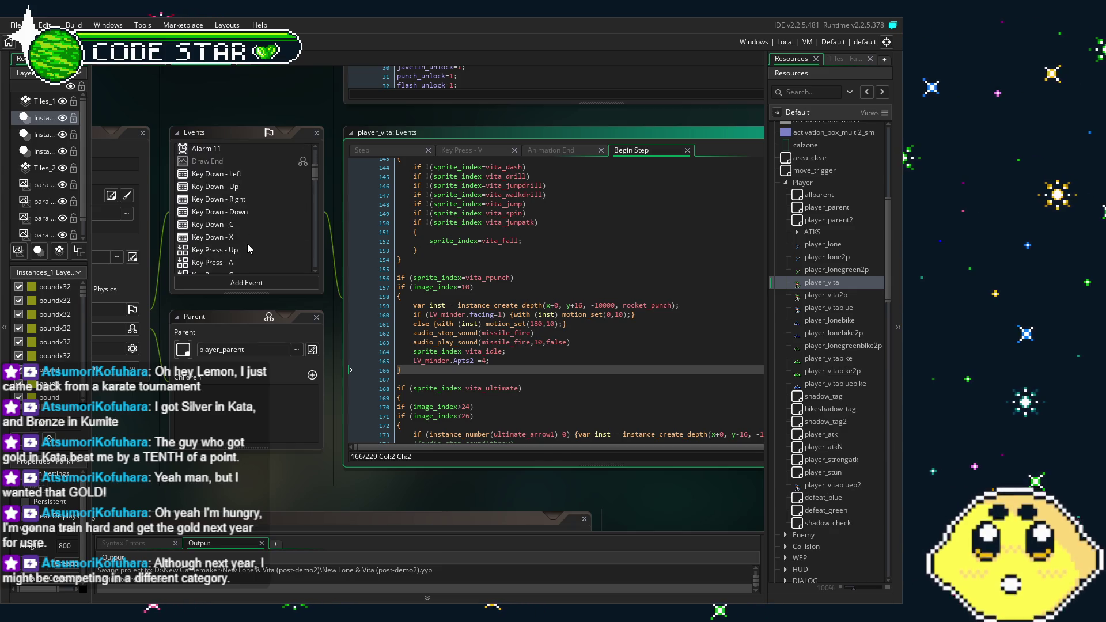
scroll(247, 245, "down", 1)
scroll(248, 243, "down", 1)
scroll(247, 244, "down", 1)
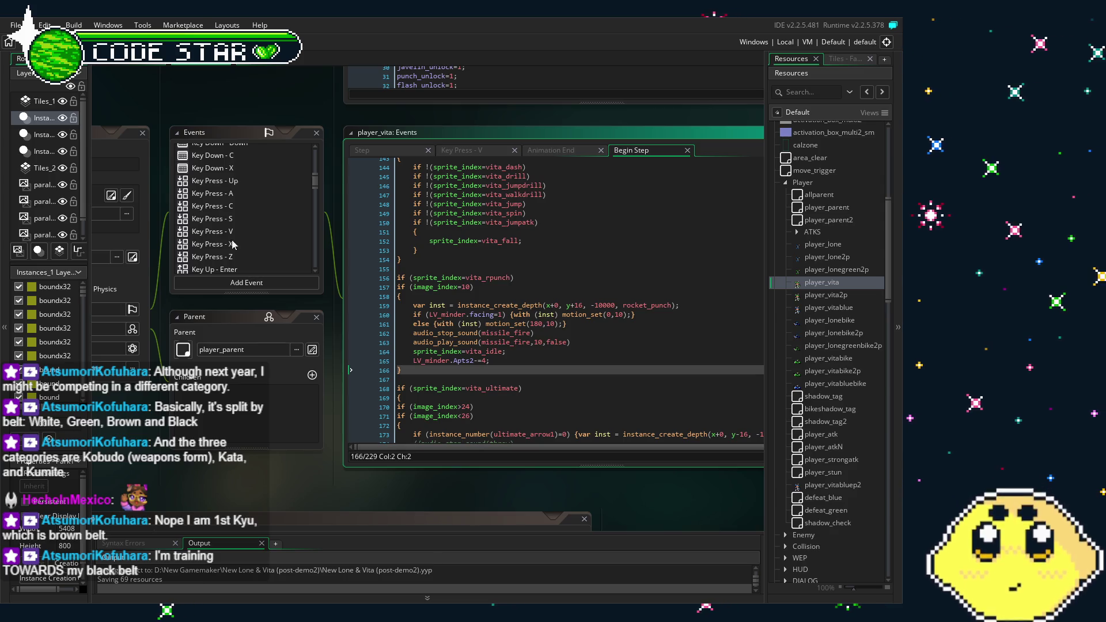
Step: Keep reading the Key Press - V code, shifting the workspace slightly right
scroll(258, 493, "right", 1)
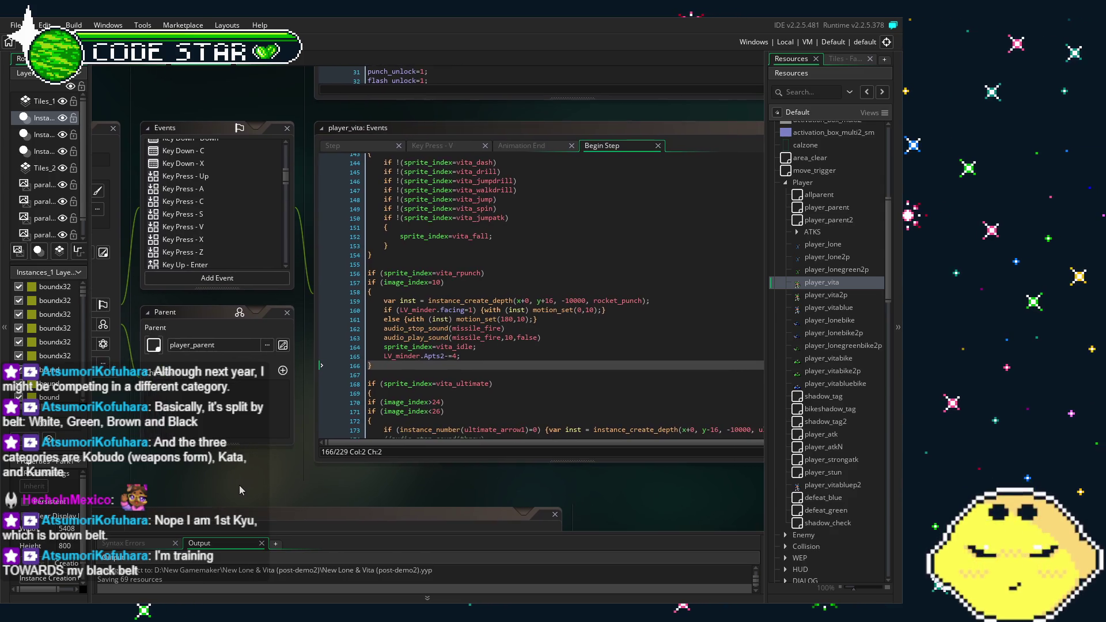
scroll(402, 361, "down", 2)
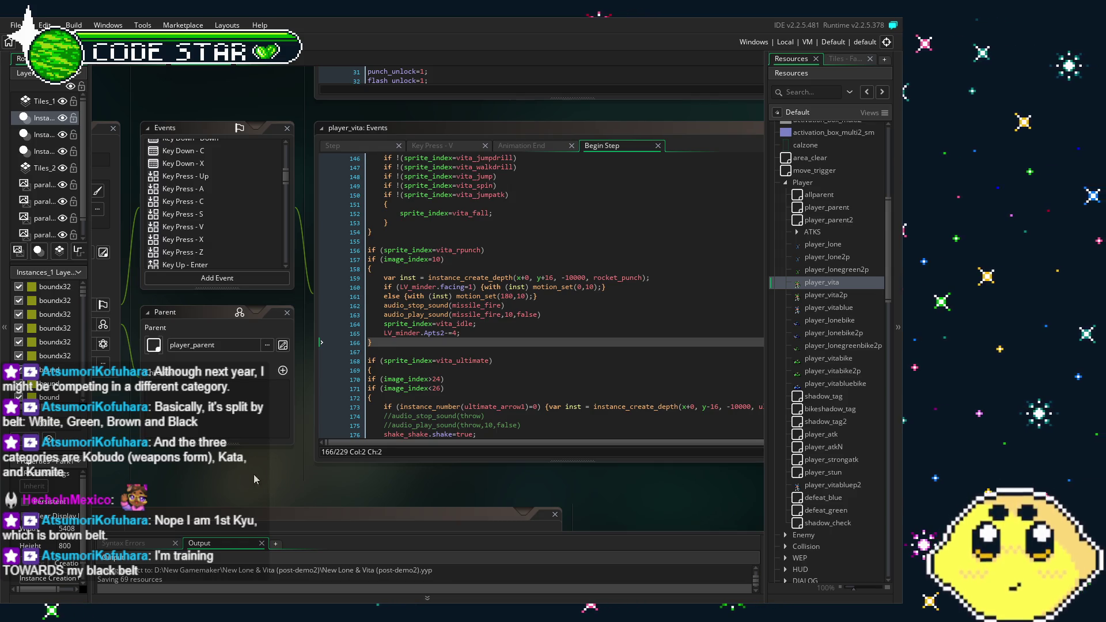
scroll(237, 231, "down", 2)
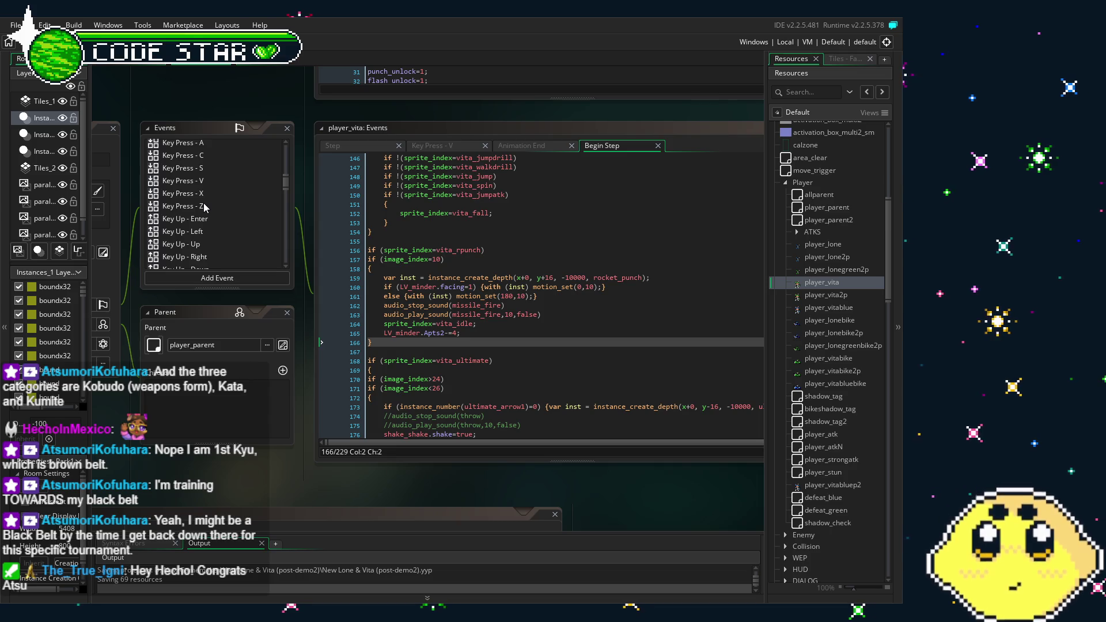
scroll(260, 224, "up", 5)
scroll(259, 220, "down", 2)
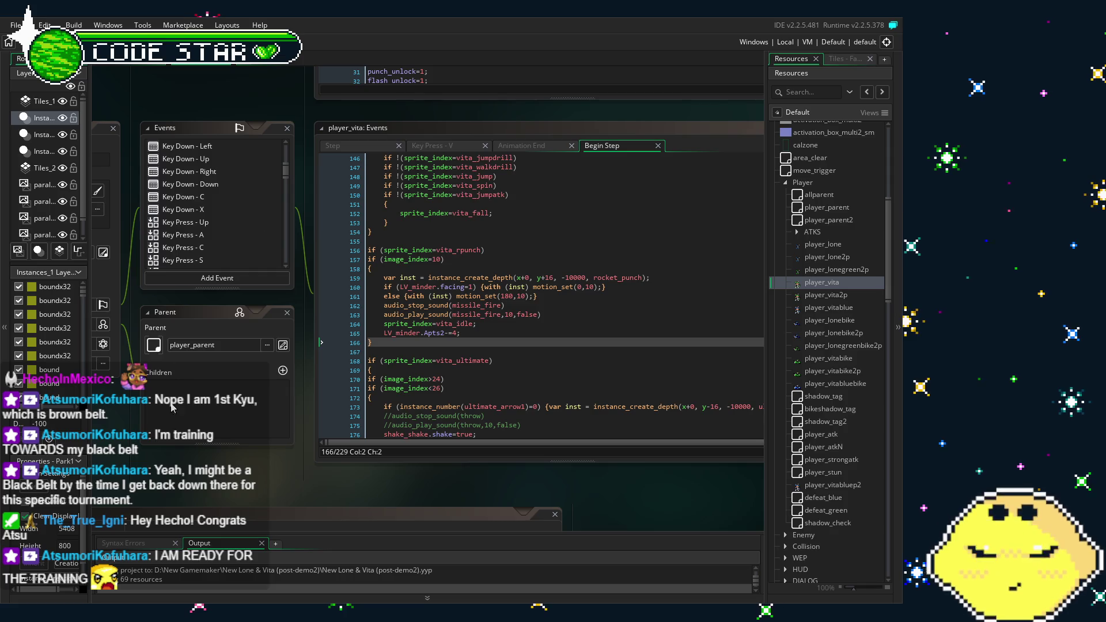
left_click_drag(216, 370, 233, 367)
scroll(248, 206, "down", 10)
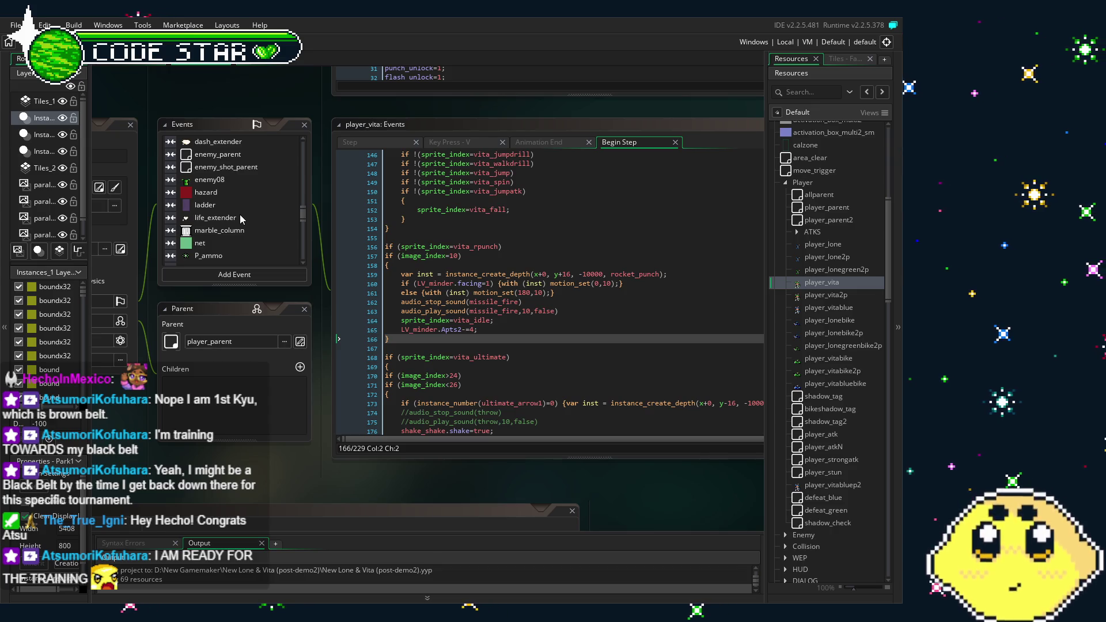
scroll(240, 218, "up", 4)
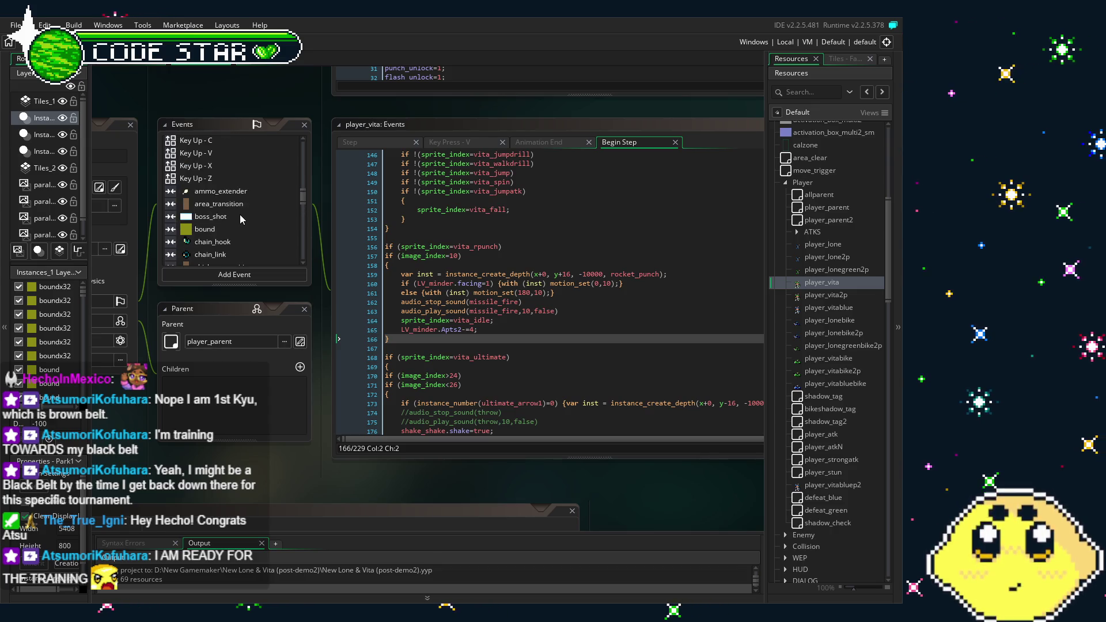
scroll(241, 218, "up", 5)
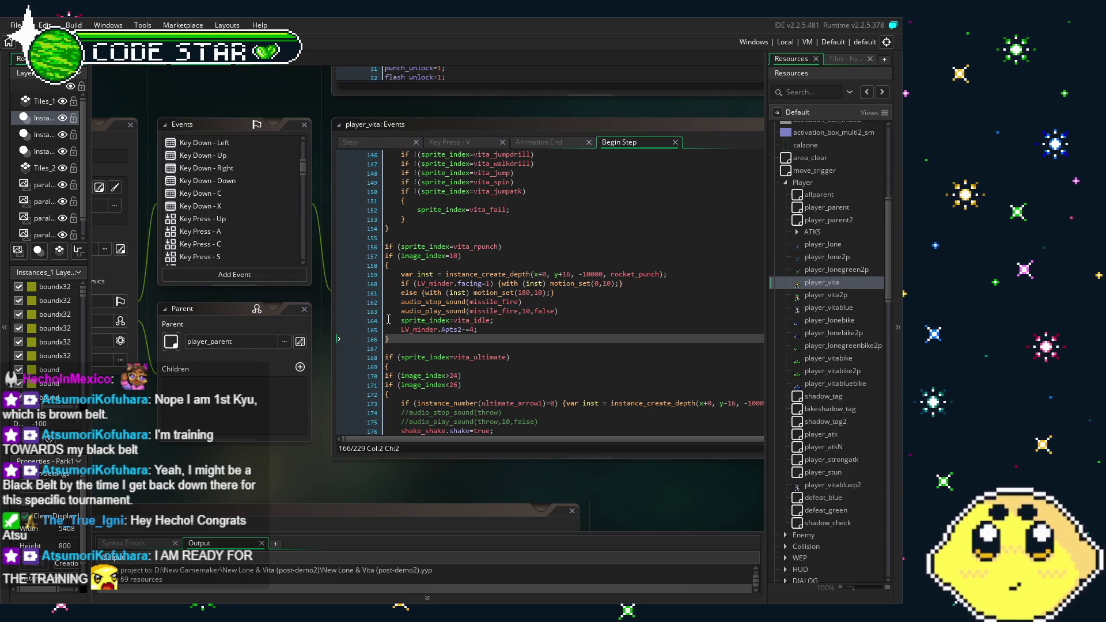
scroll(275, 223, "up", 5)
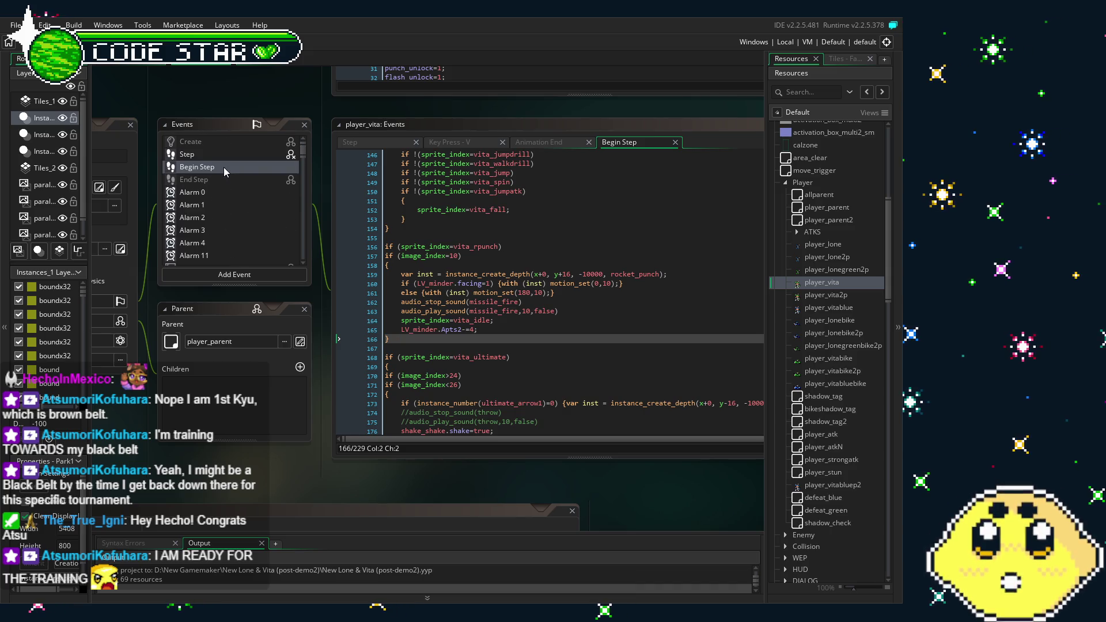
Step: Glance at the Begin Step code, then return to the Key Press - V event code
left_click(220, 167)
left_click(205, 168)
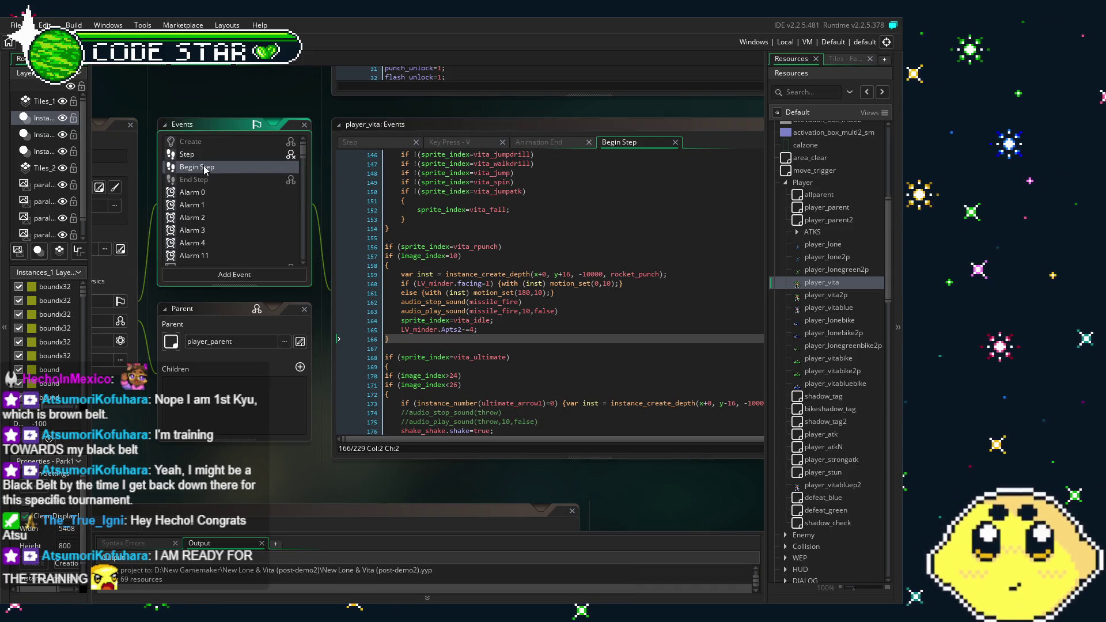
scroll(209, 190, "down", 8)
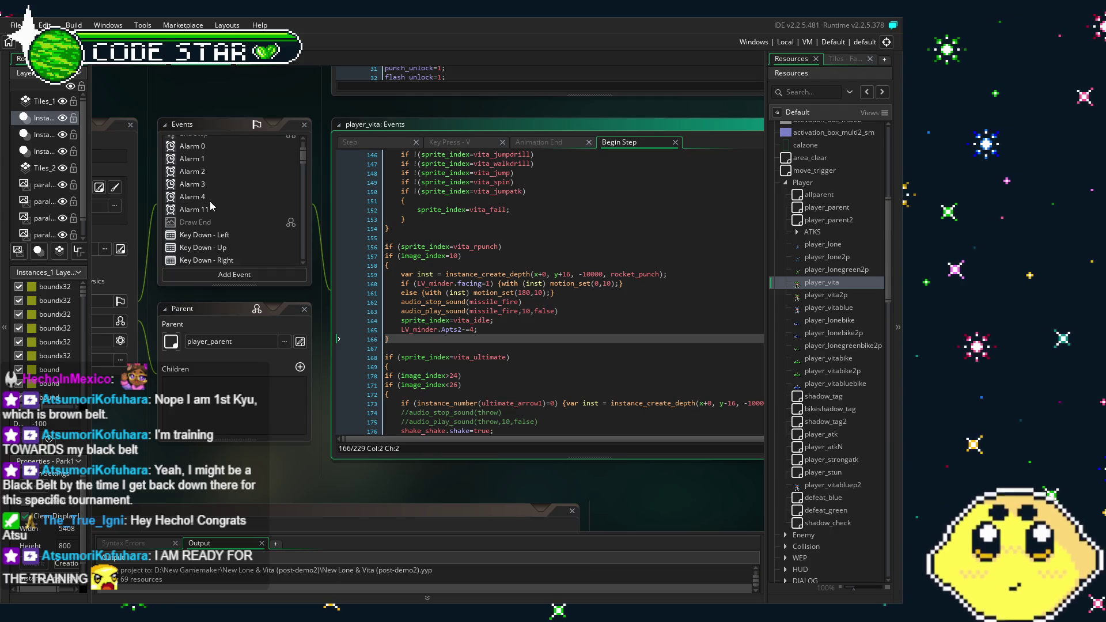
scroll(211, 206, "down", 4)
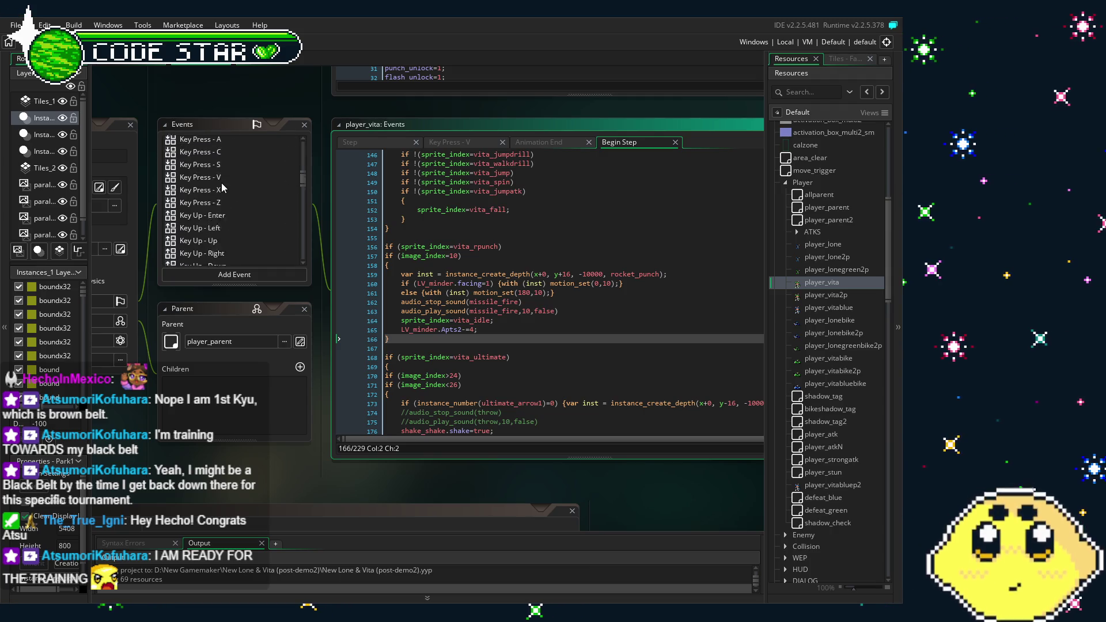
scroll(222, 198, "up", 2)
left_click(215, 177)
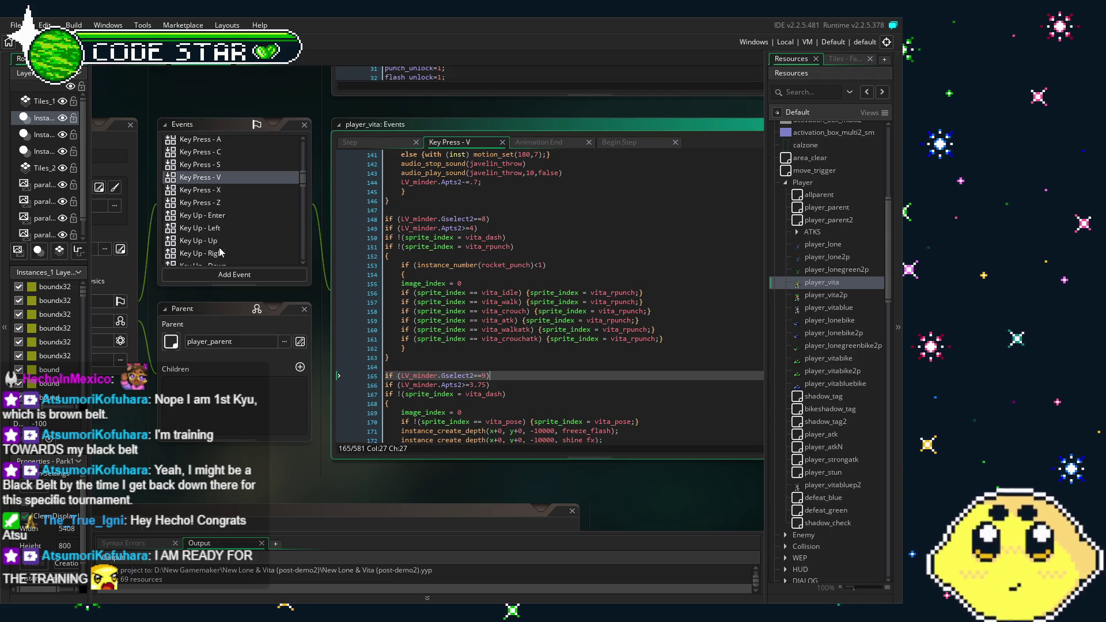
mouse_move(368, 356)
left_mouse_down()
mouse_move(345, 265)
mouse_move(306, 224)
left_mouse_up()
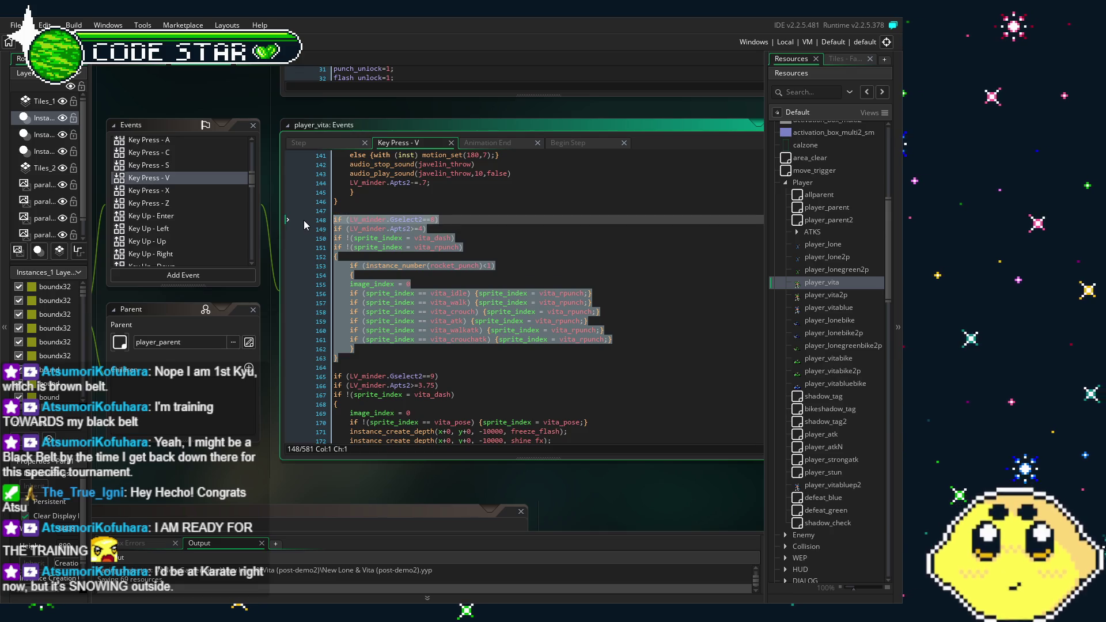
left_click(459, 248)
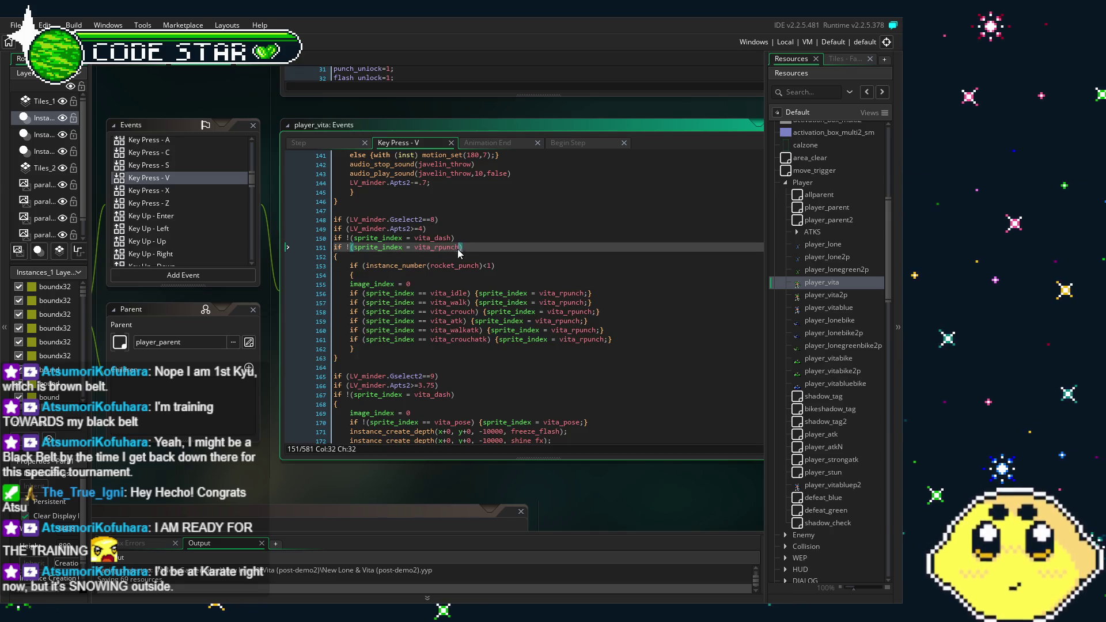
scroll(449, 310, "down", 1)
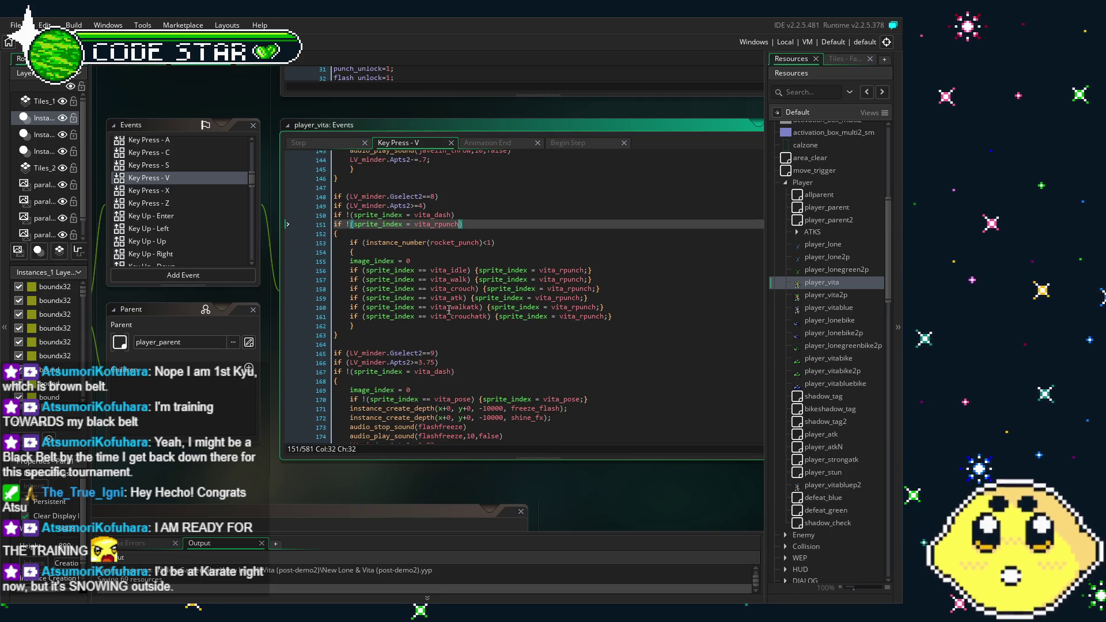
scroll(449, 310, "down", 3)
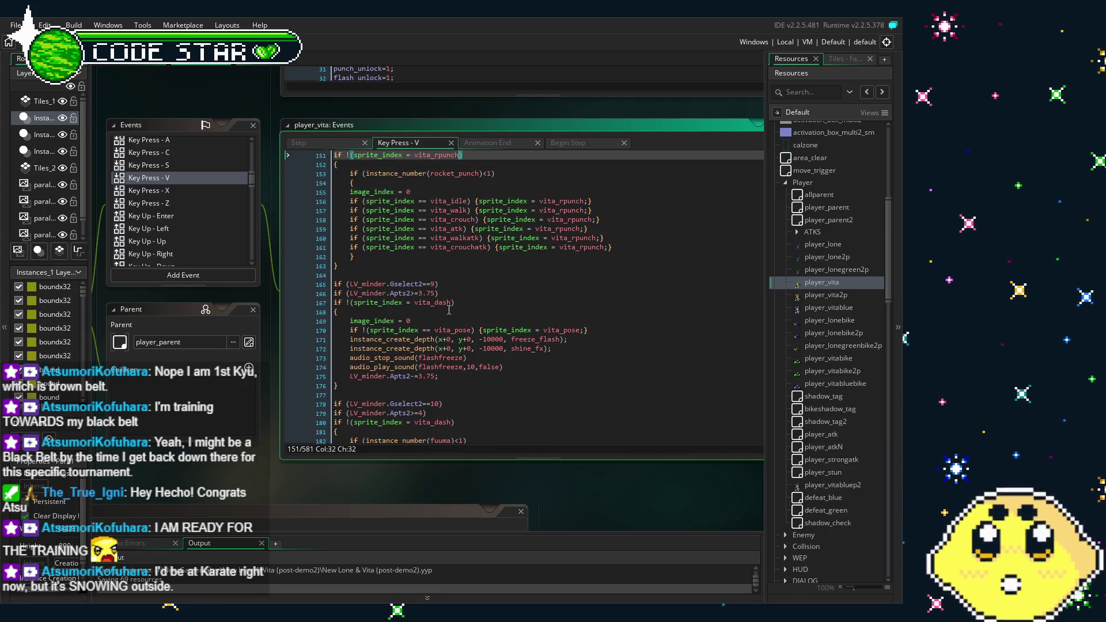
scroll(456, 310, "down", 2)
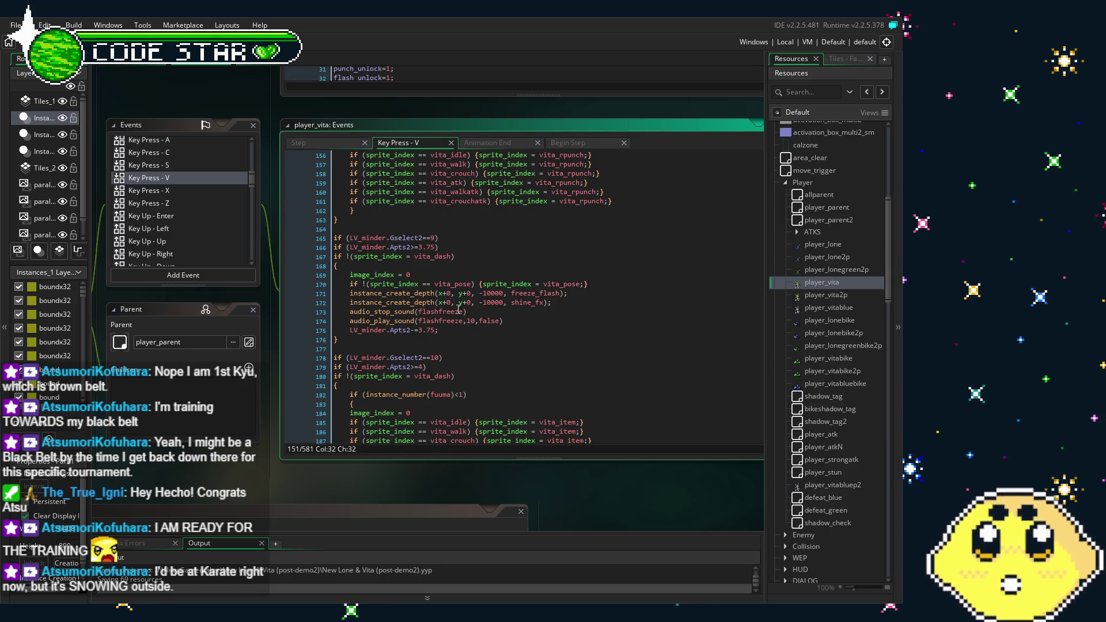
scroll(458, 309, "down", 2)
scroll(458, 309, "down", 2)
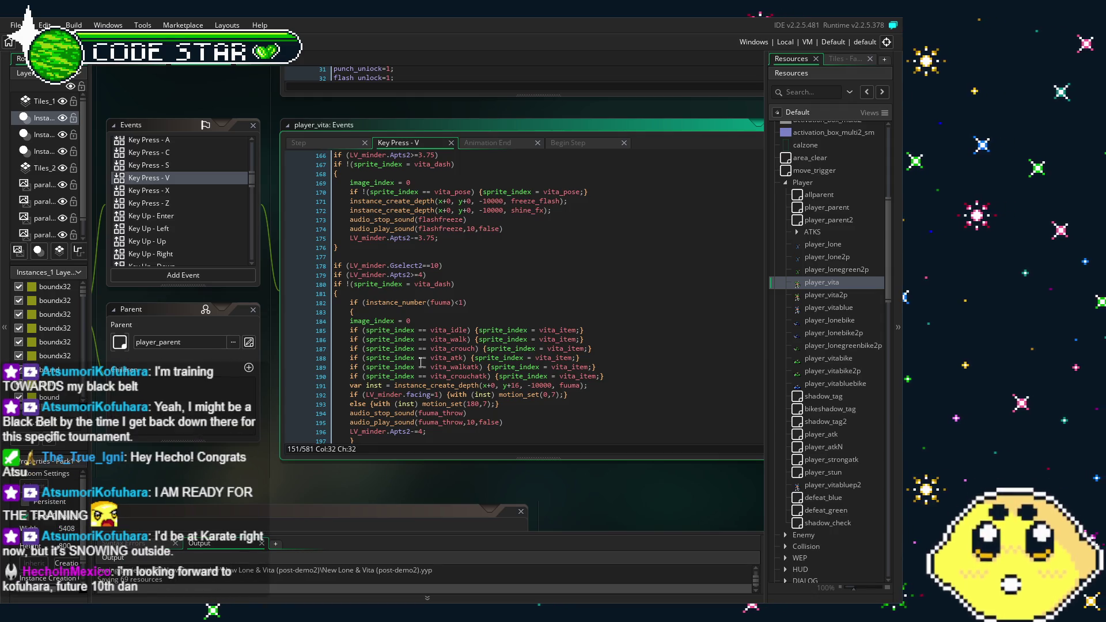
scroll(450, 345, "down", 2)
scroll(451, 342, "down", 4)
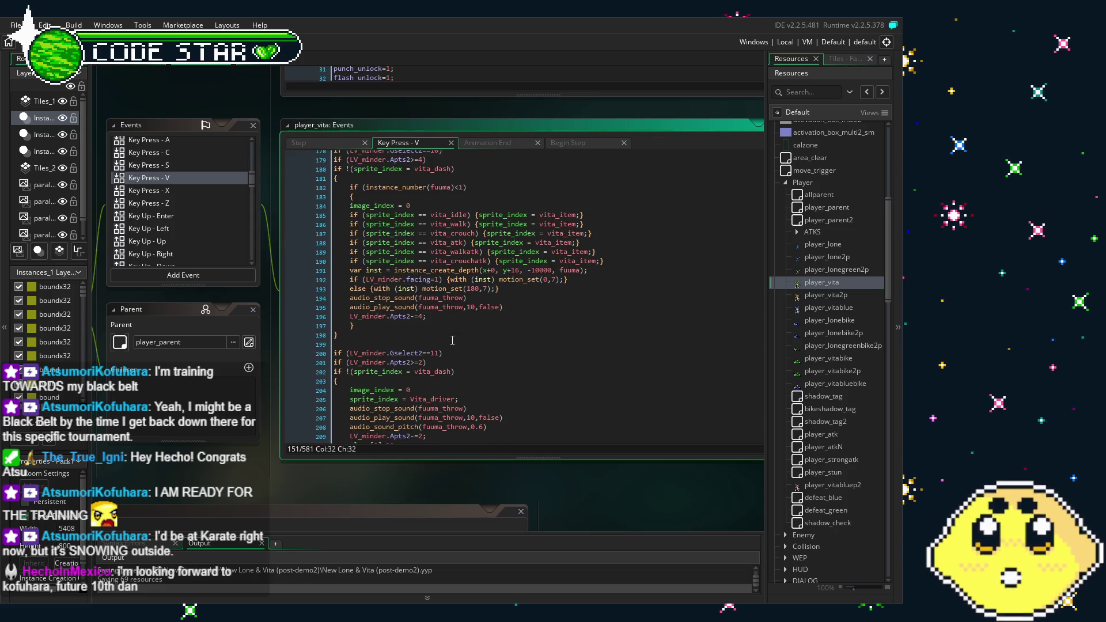
scroll(452, 340, "down", 8)
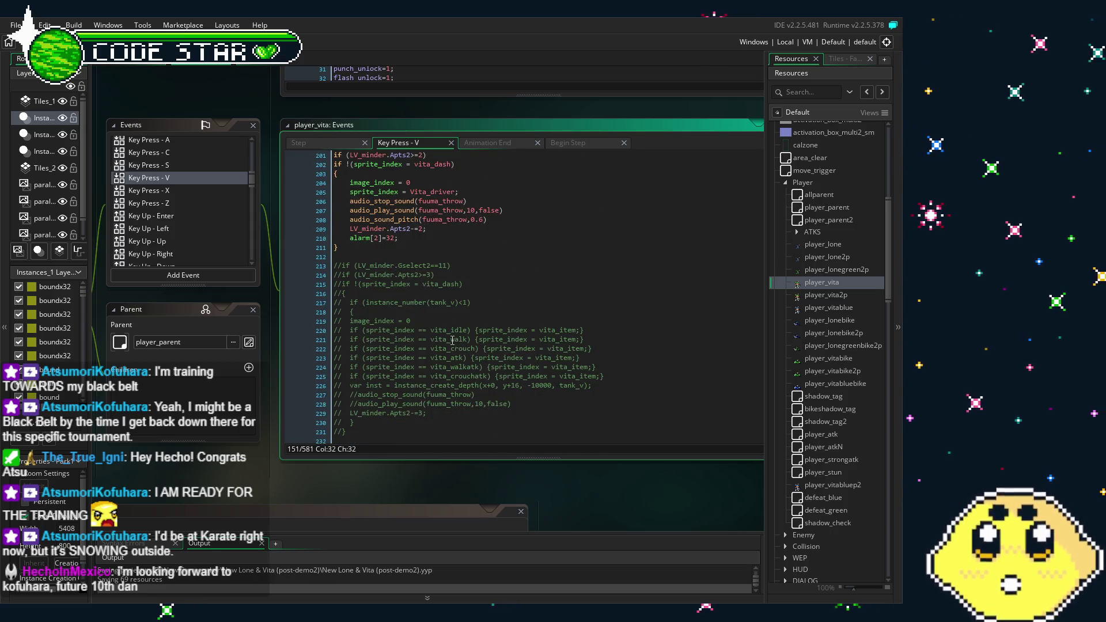
scroll(452, 340, "down", 6)
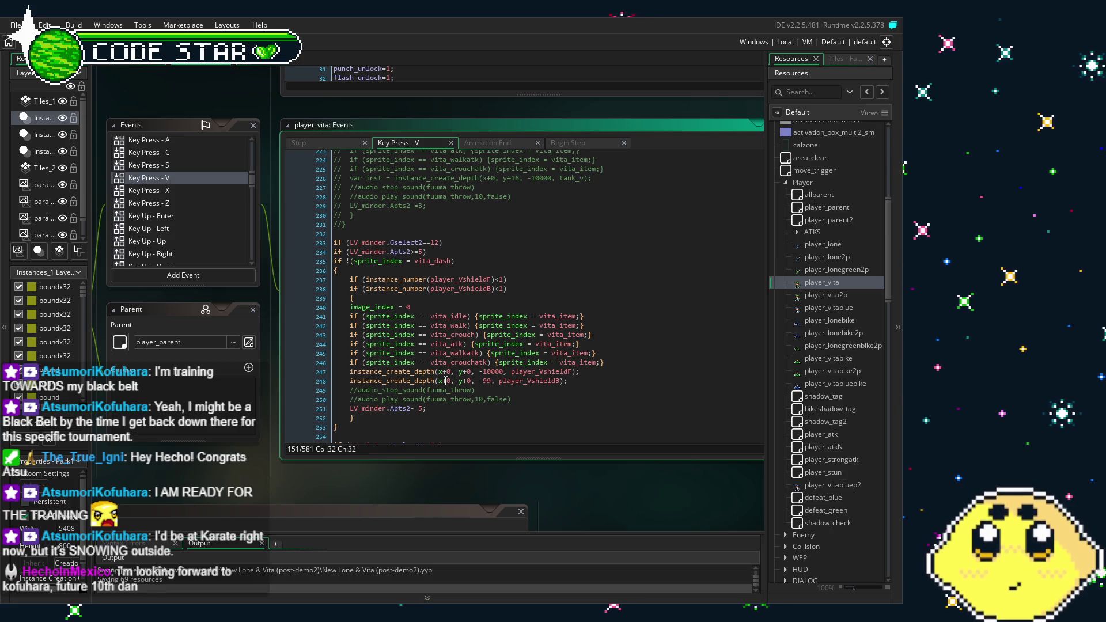
scroll(456, 357, "down", 9)
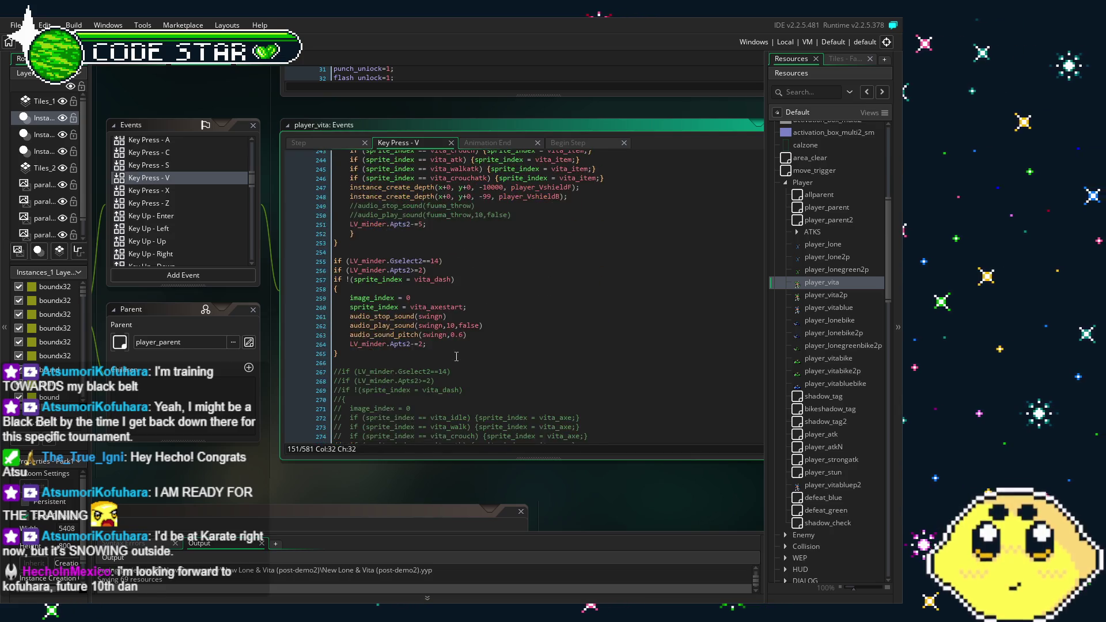
scroll(456, 356, "down", 7)
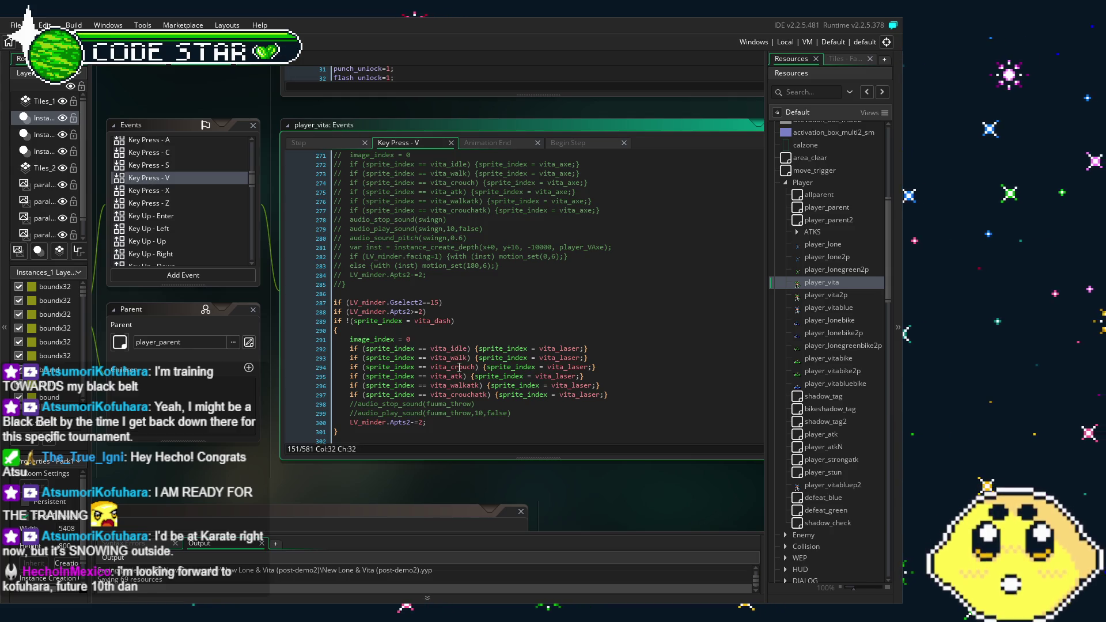
scroll(510, 339, "down", 3)
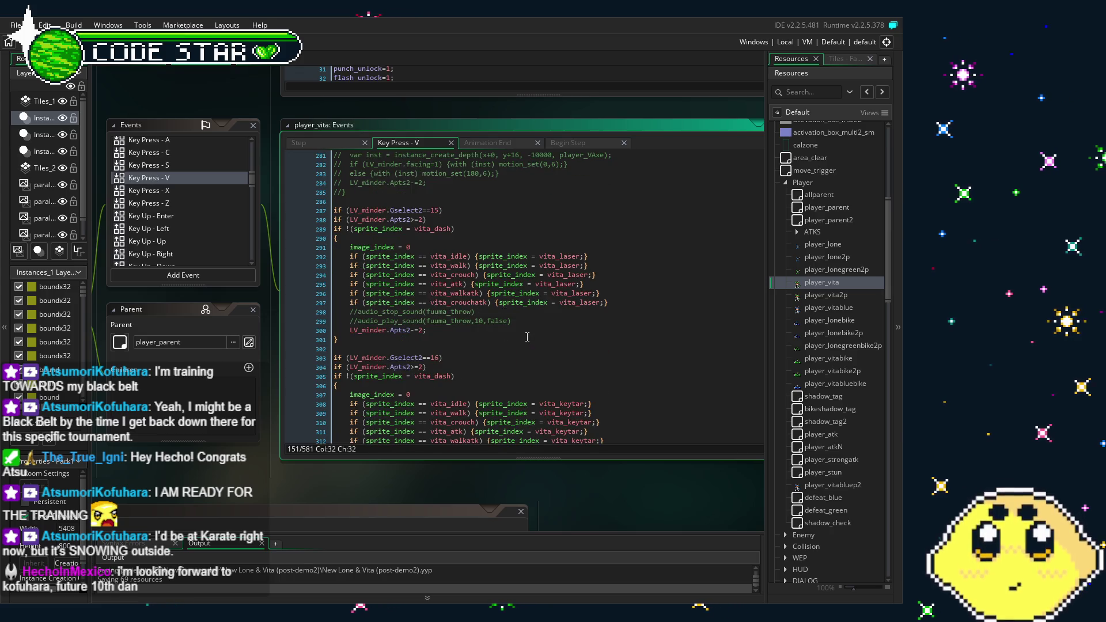
key("ctrl+v")
double_click(575, 258)
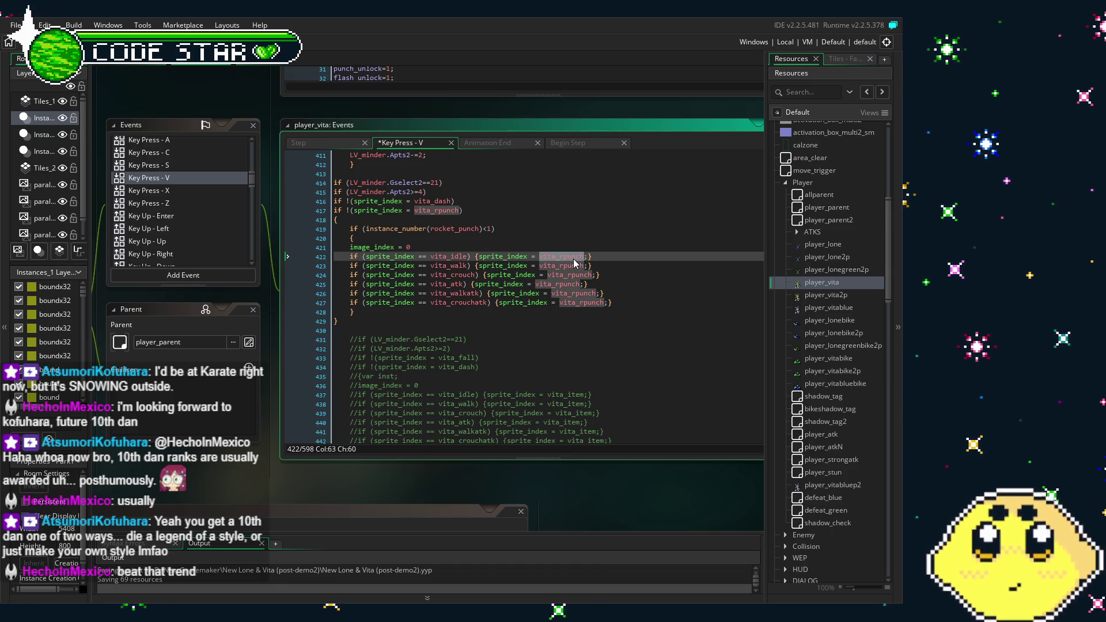
Step: Review the pasted Gselect2==21 block, selecting its line 417 condition for inspection
left_click(572, 258)
scroll(482, 288, "up", 2)
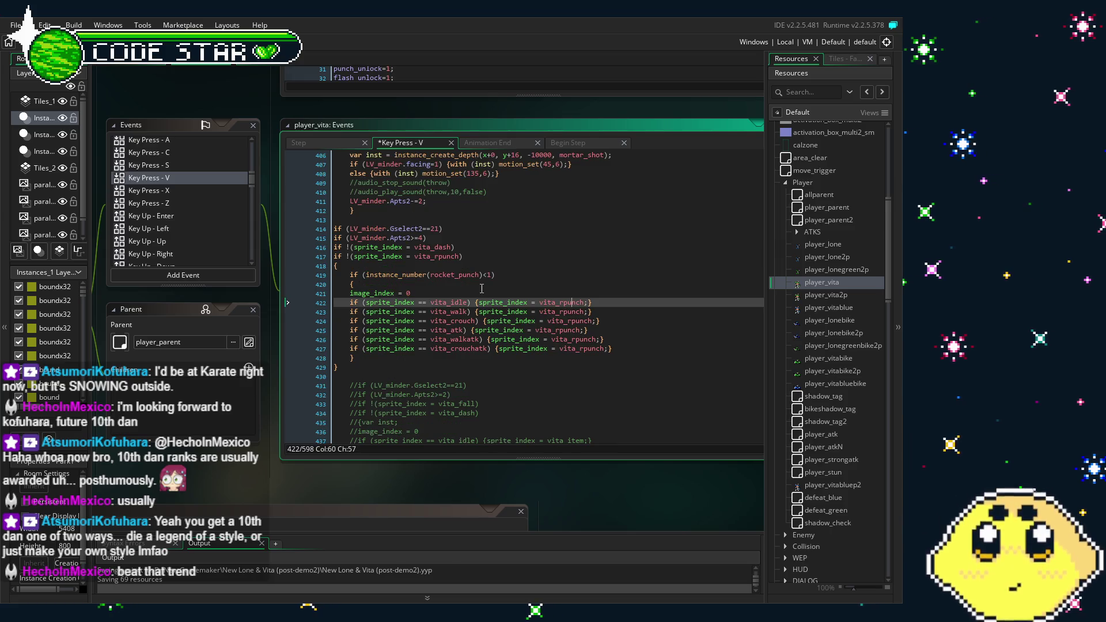
scroll(481, 287, "down", 1)
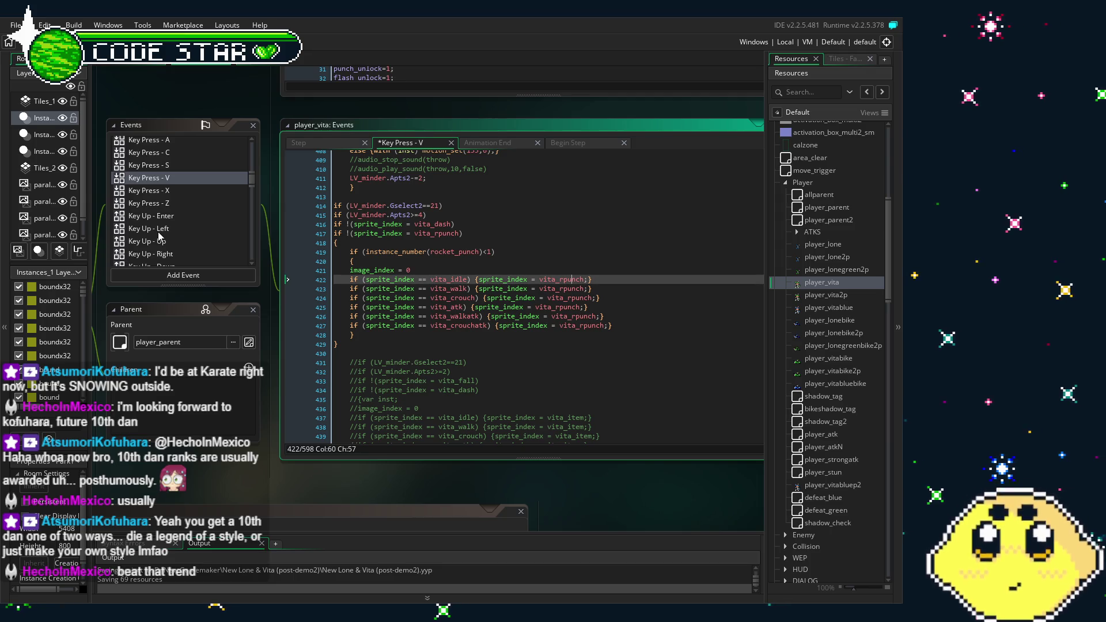
scroll(173, 216, "up", 2)
scroll(172, 216, "up", 5)
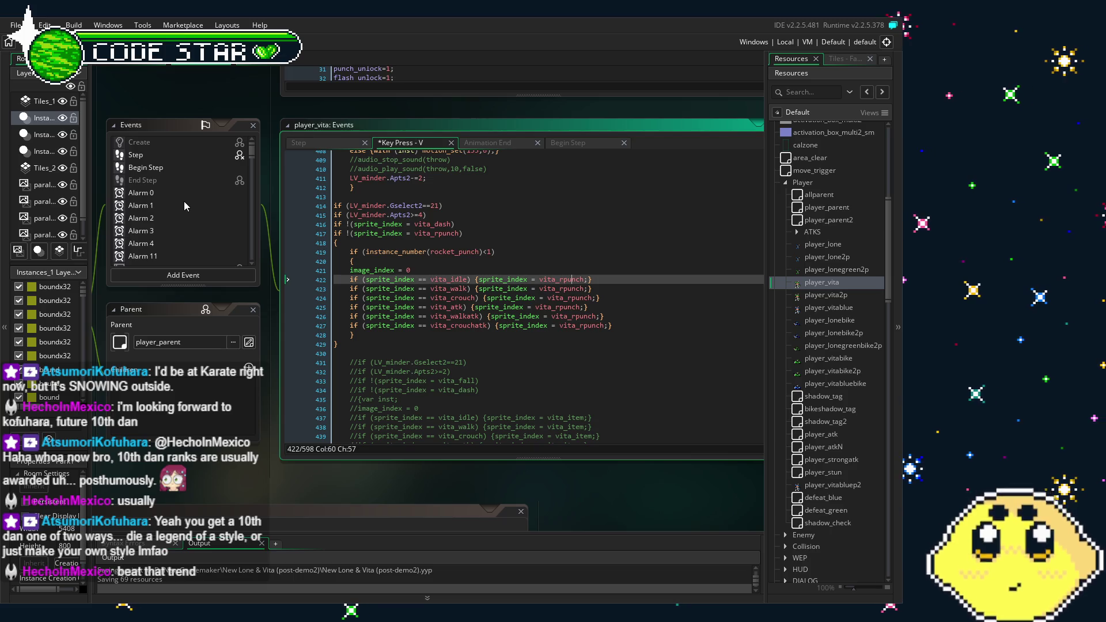
left_click_drag(341, 233, 471, 233)
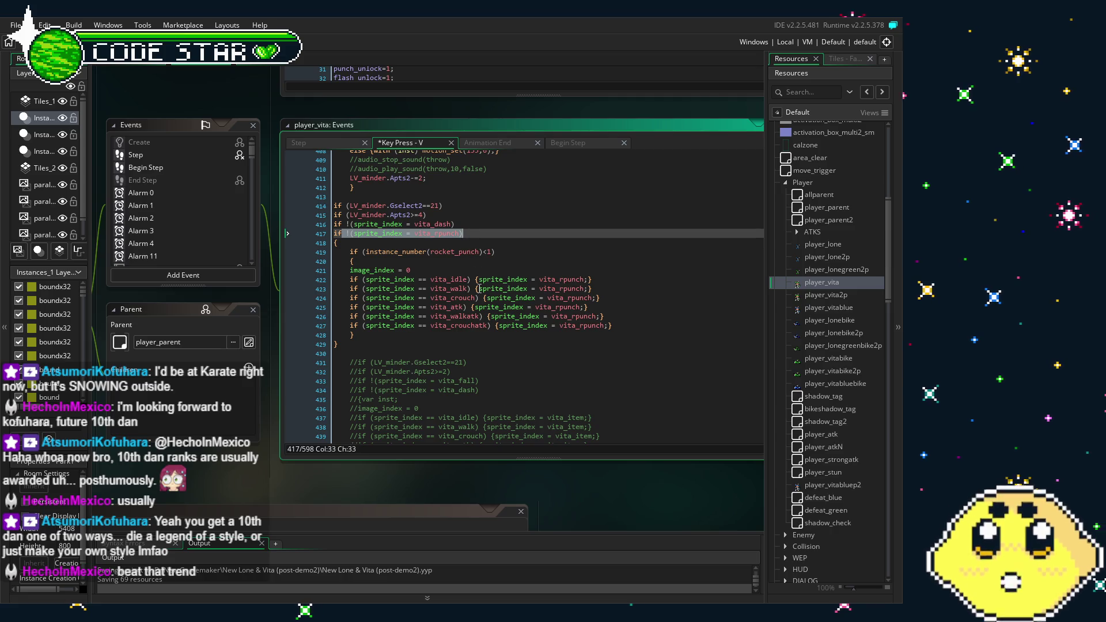
left_click(479, 288)
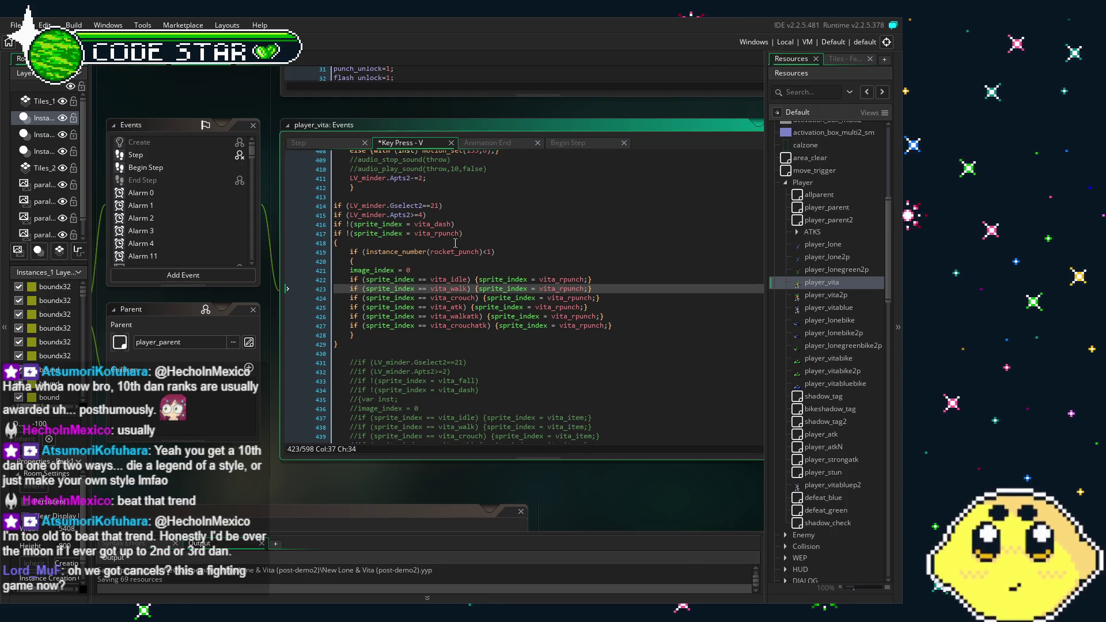
left_click(455, 243)
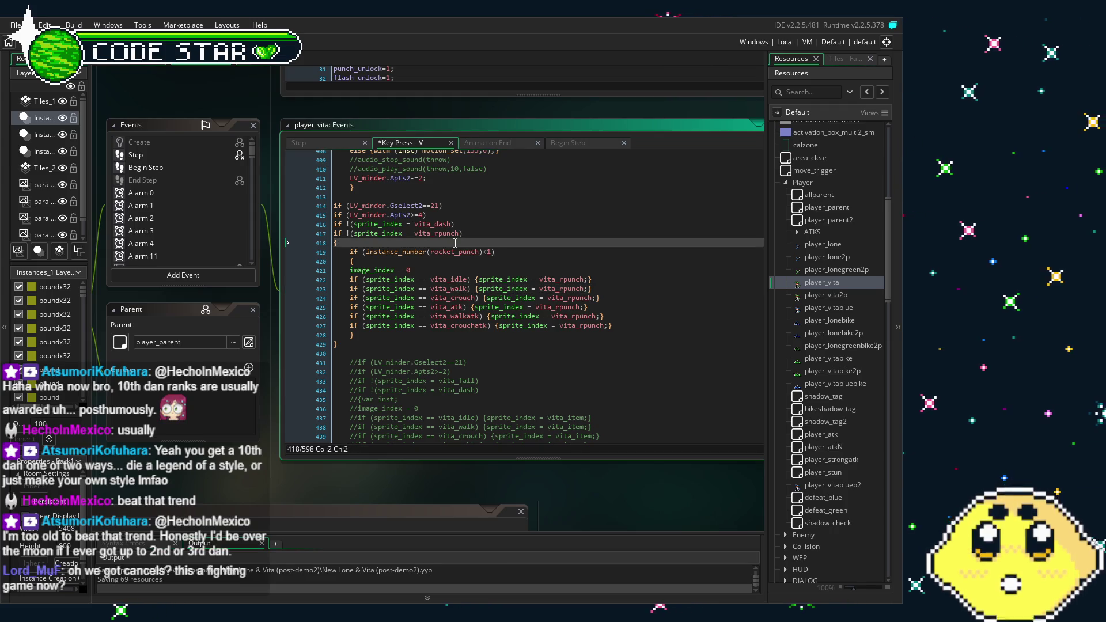
left_click(474, 250)
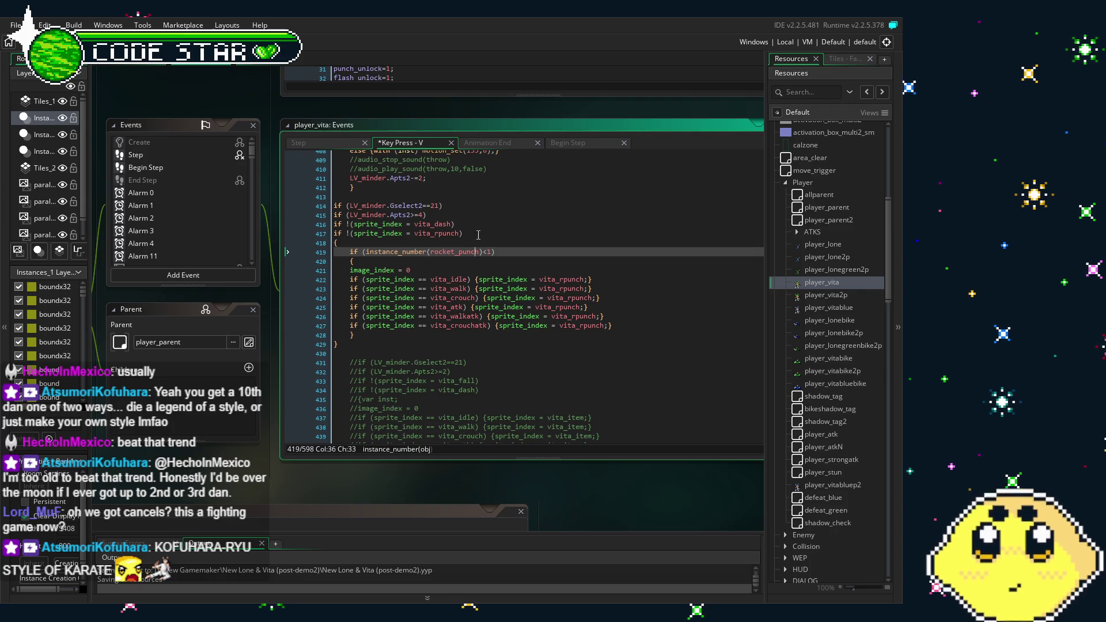
left_click(474, 279)
left_click(463, 251)
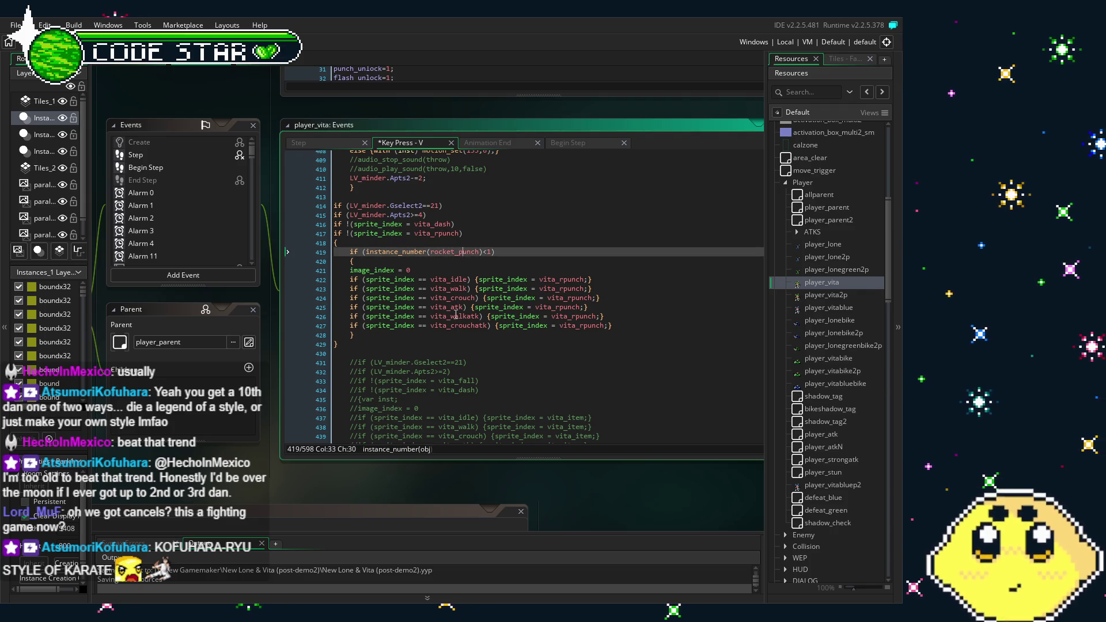
left_click(455, 316)
left_click(450, 334)
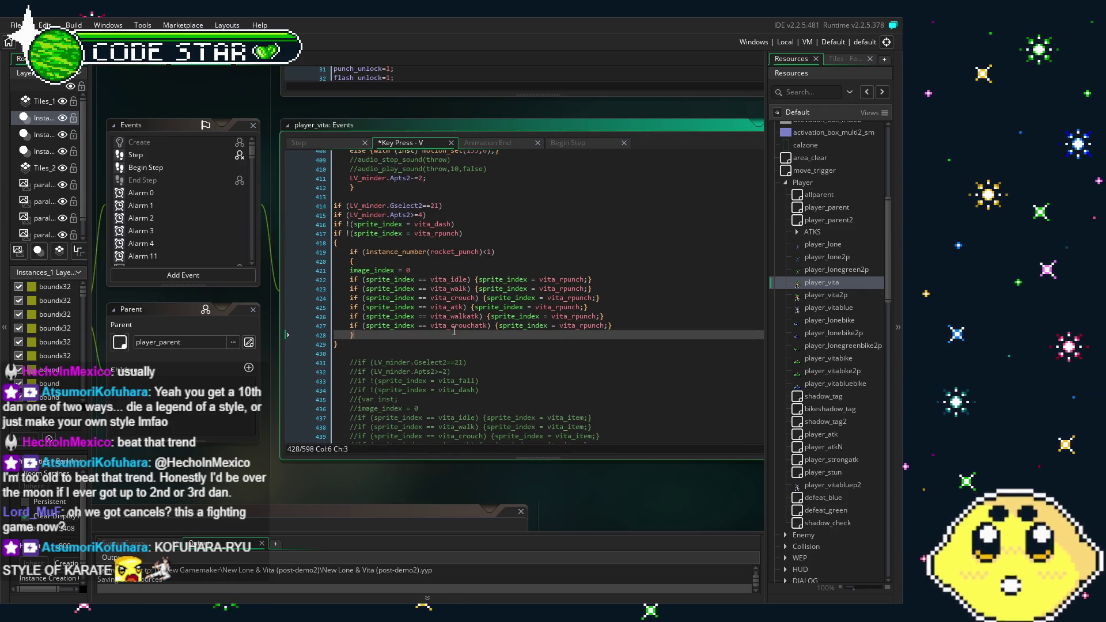
left_click(449, 348)
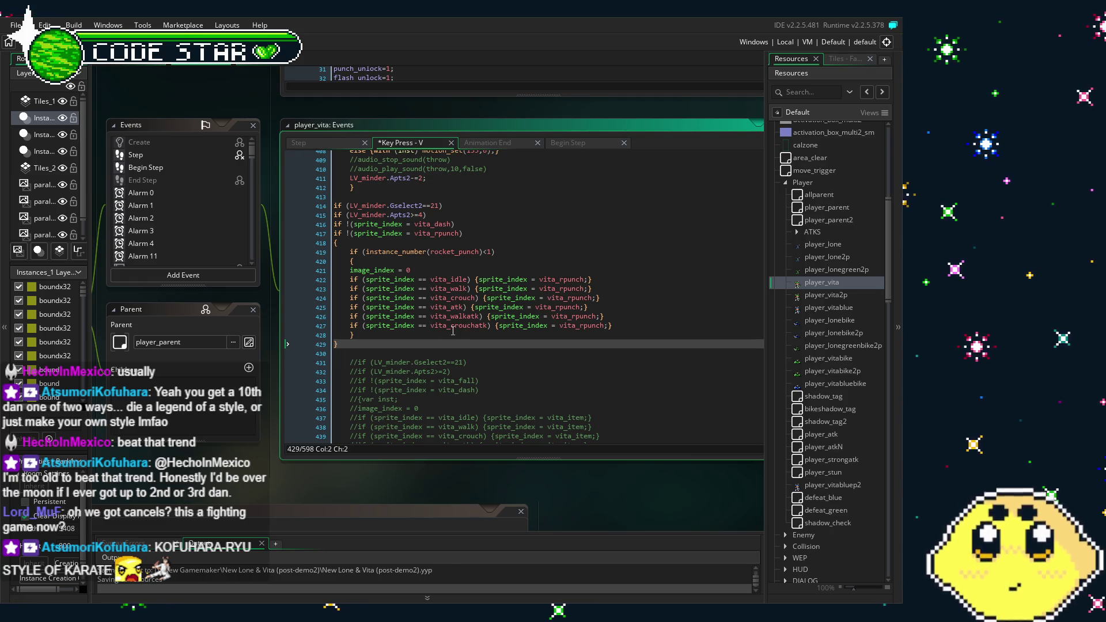
left_click(453, 272)
left_click(447, 306)
left_click(441, 335)
left_click(434, 352)
left_click(433, 343)
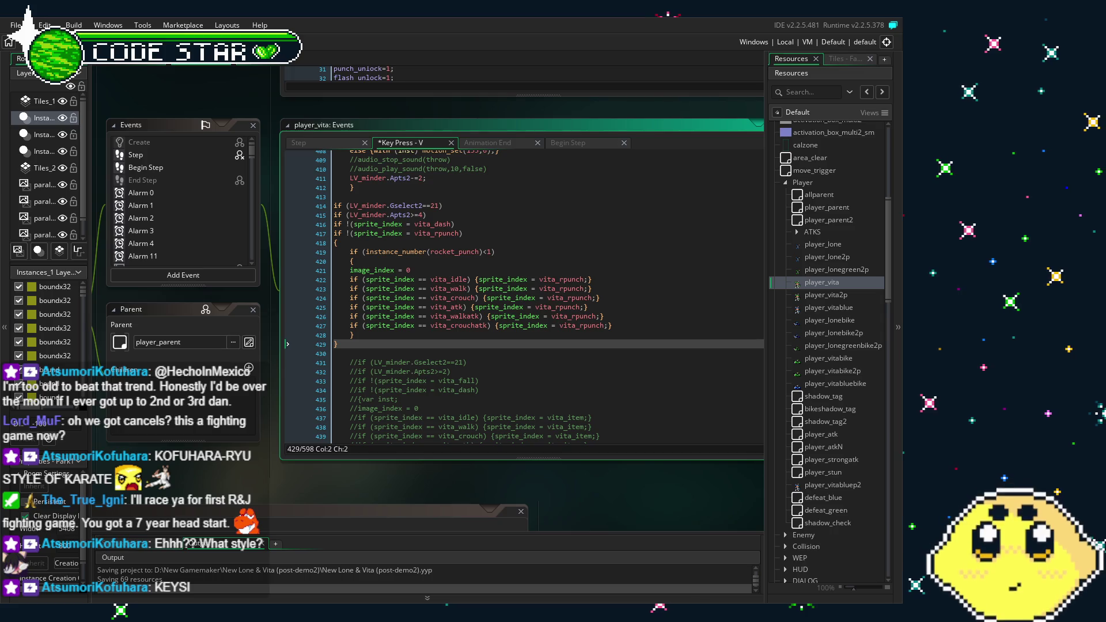
mouse_move(375, 493)
left_mouse_down()
mouse_move(323, 492)
mouse_move(362, 492)
left_mouse_up()
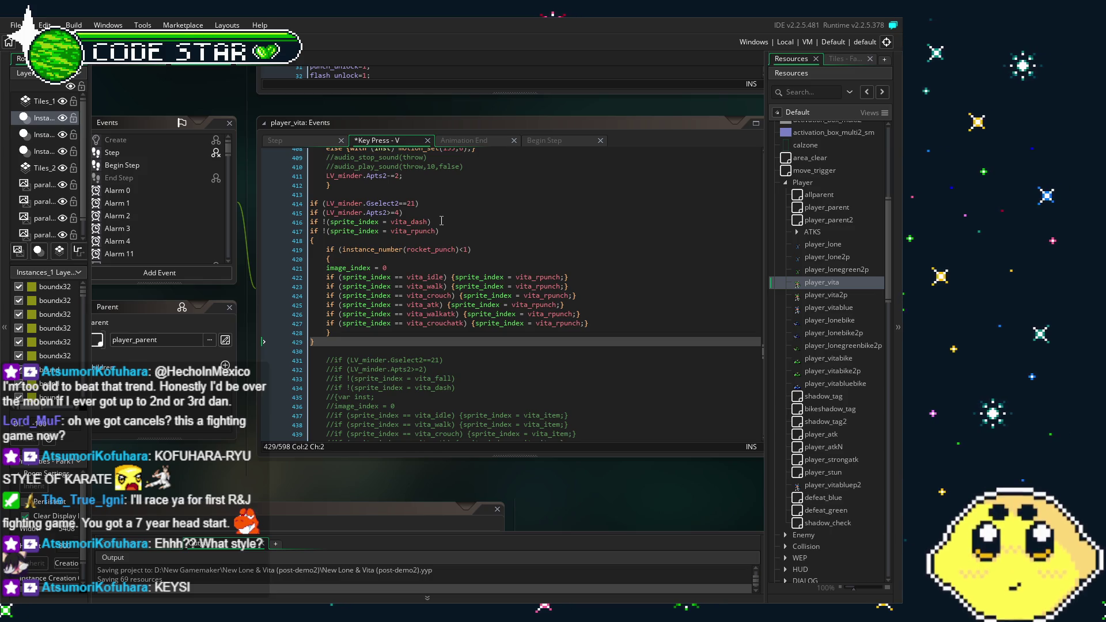
left_click(424, 306)
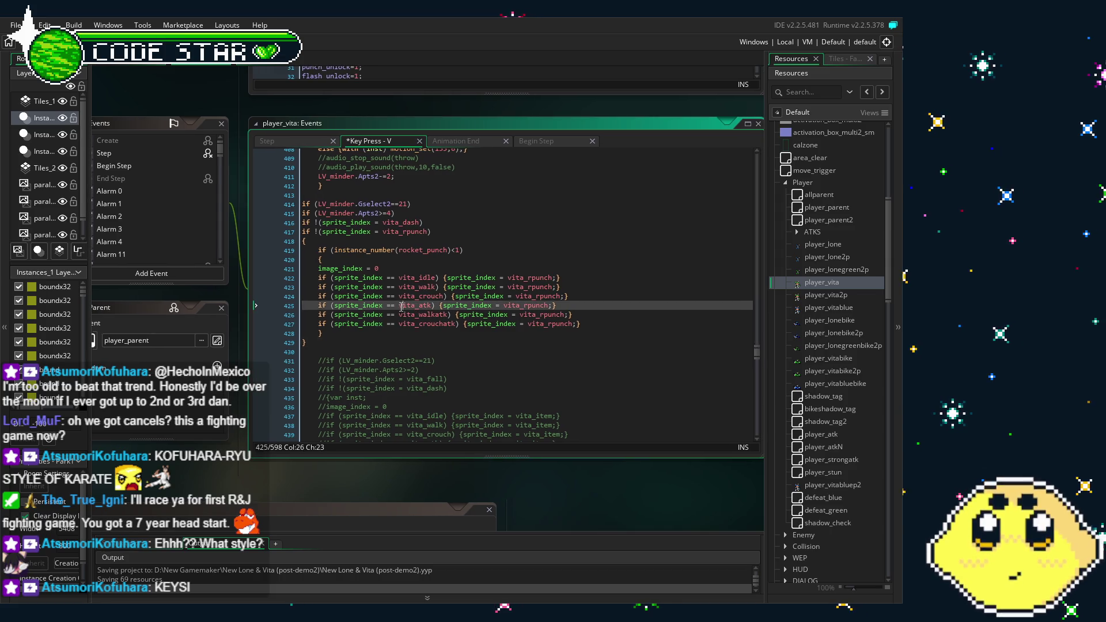
left_click(382, 353)
key("Left")
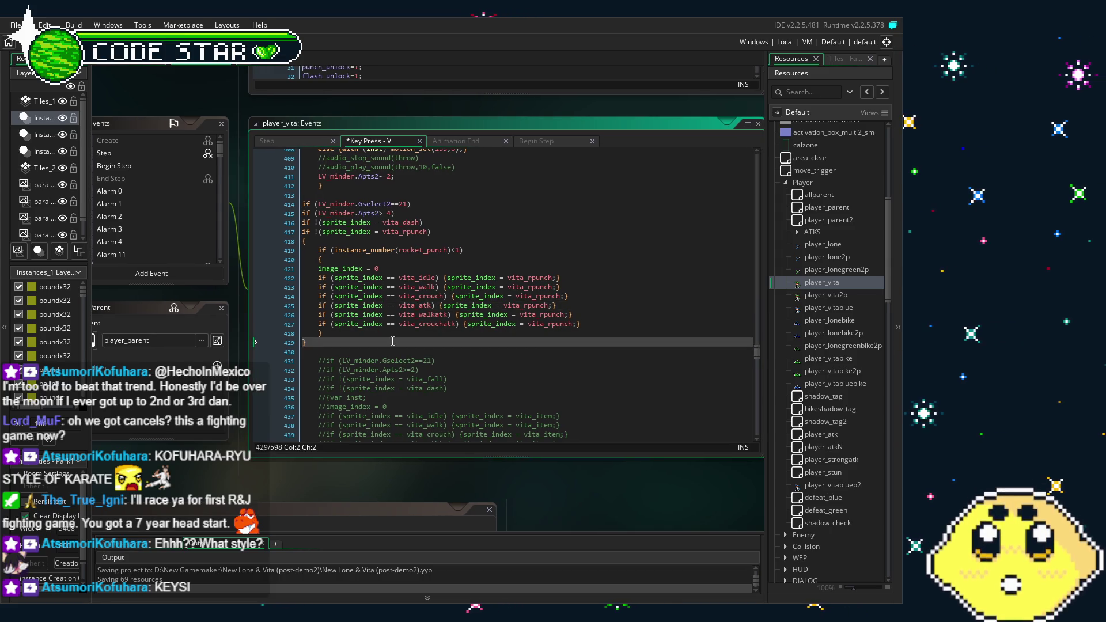
left_click(350, 430)
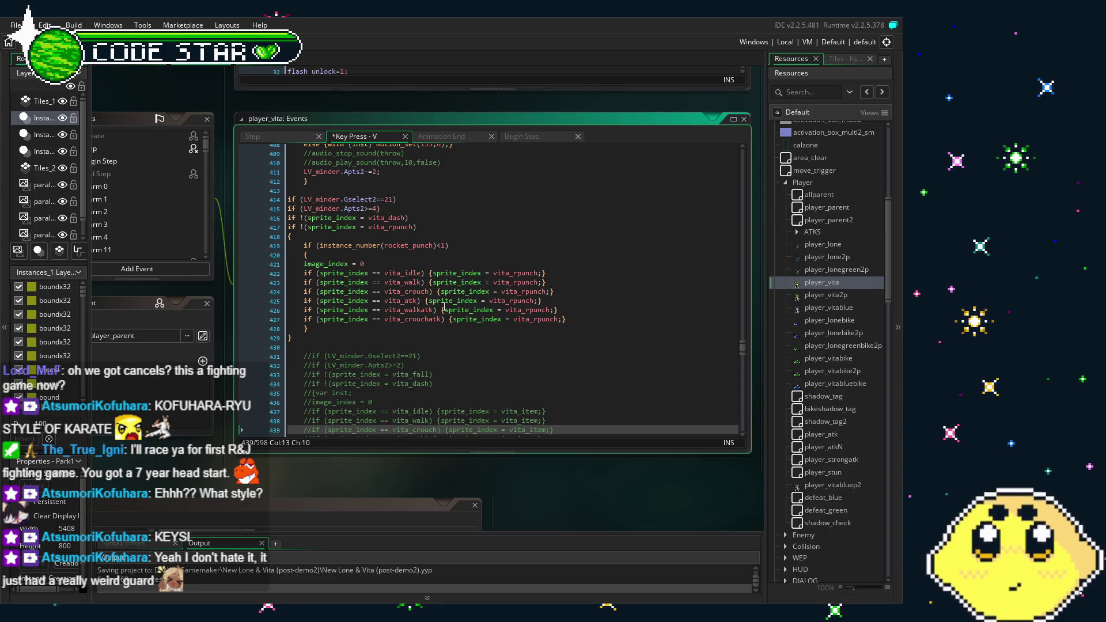
left_click(476, 296)
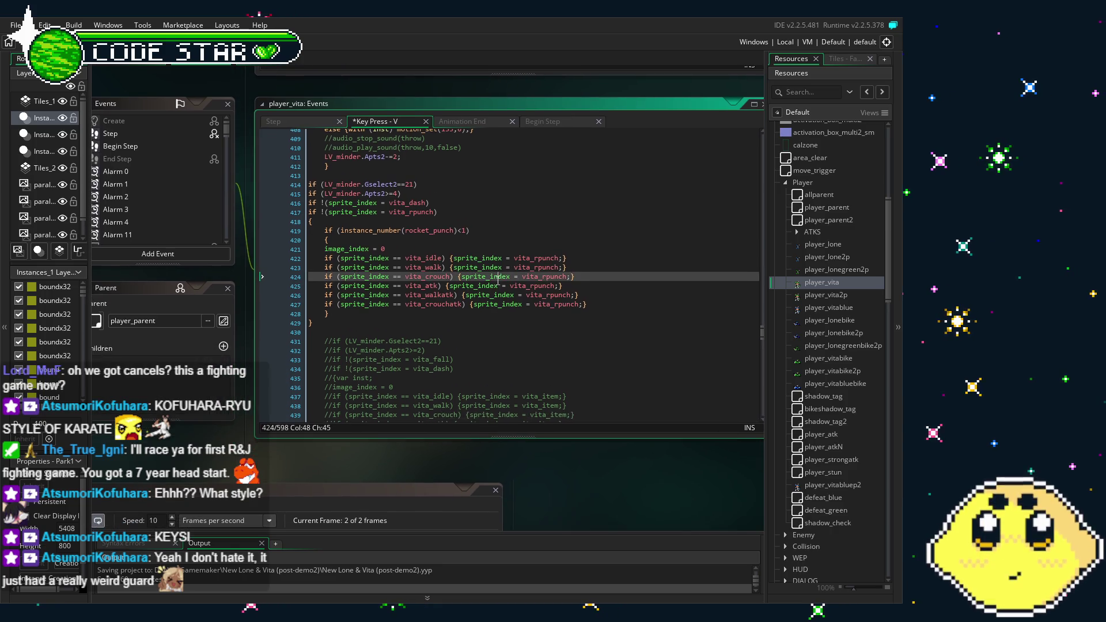
left_click(443, 221)
left_click(405, 203)
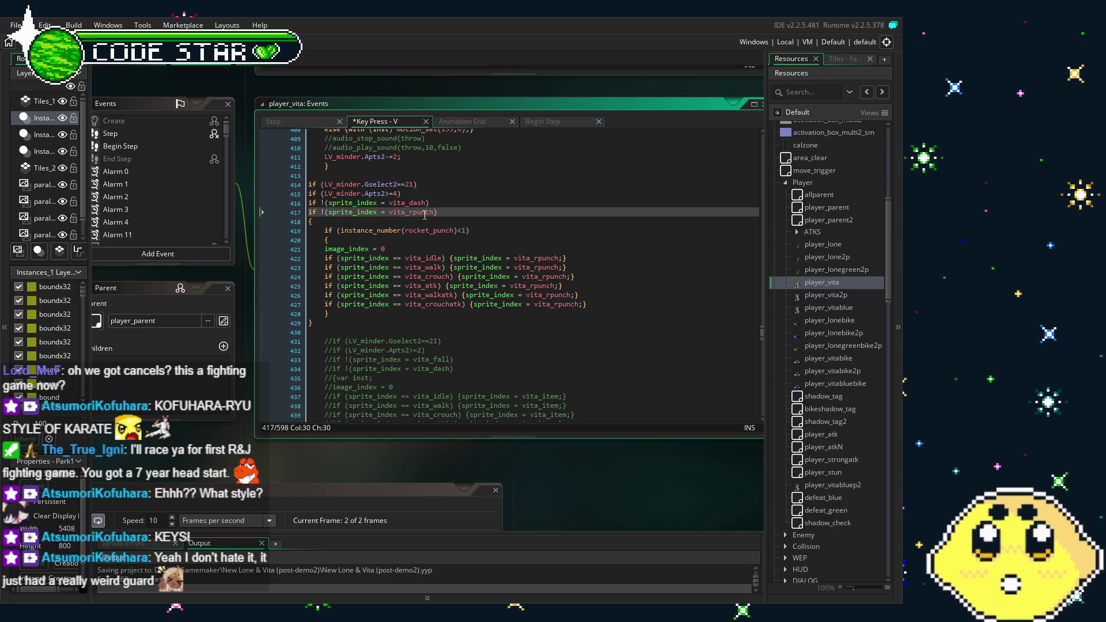
left_click(459, 255)
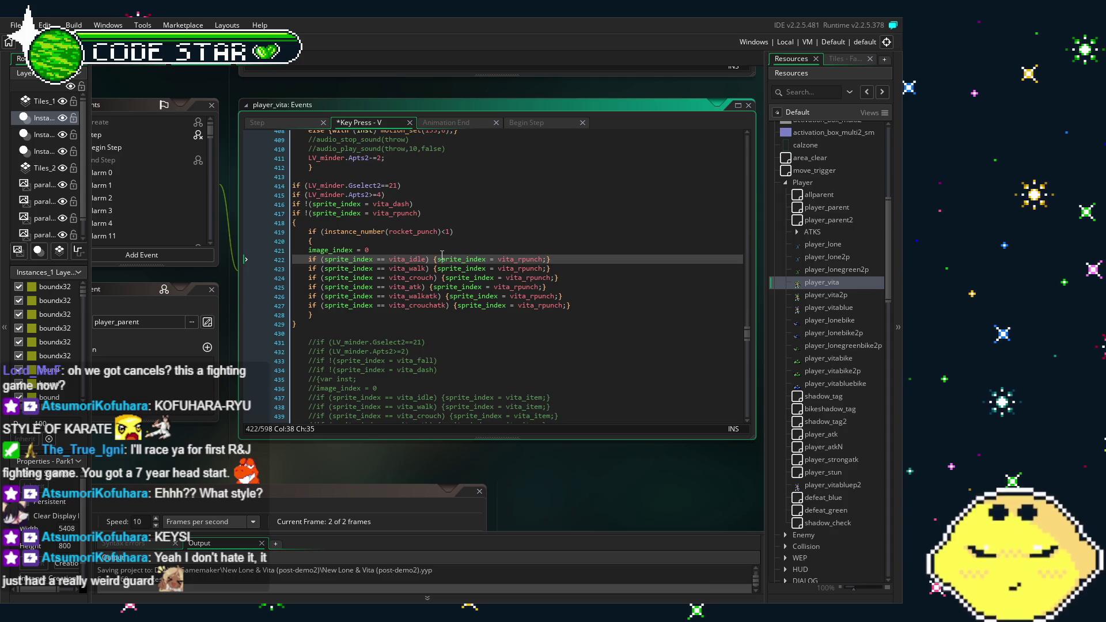
left_click(413, 206)
left_click(426, 232)
left_click(434, 215)
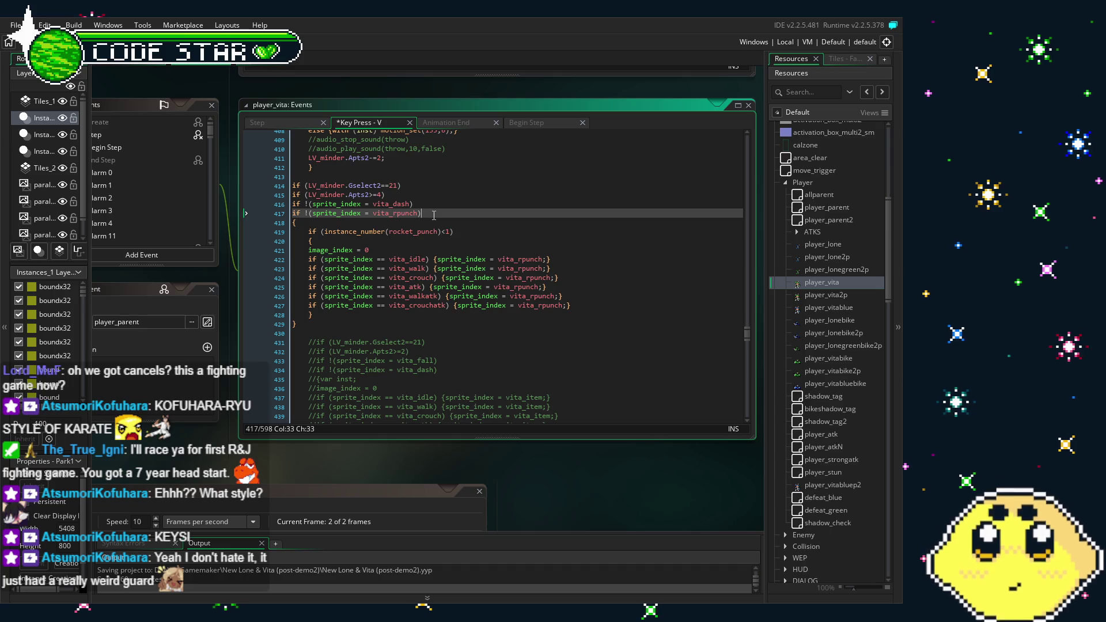
left_click(445, 224)
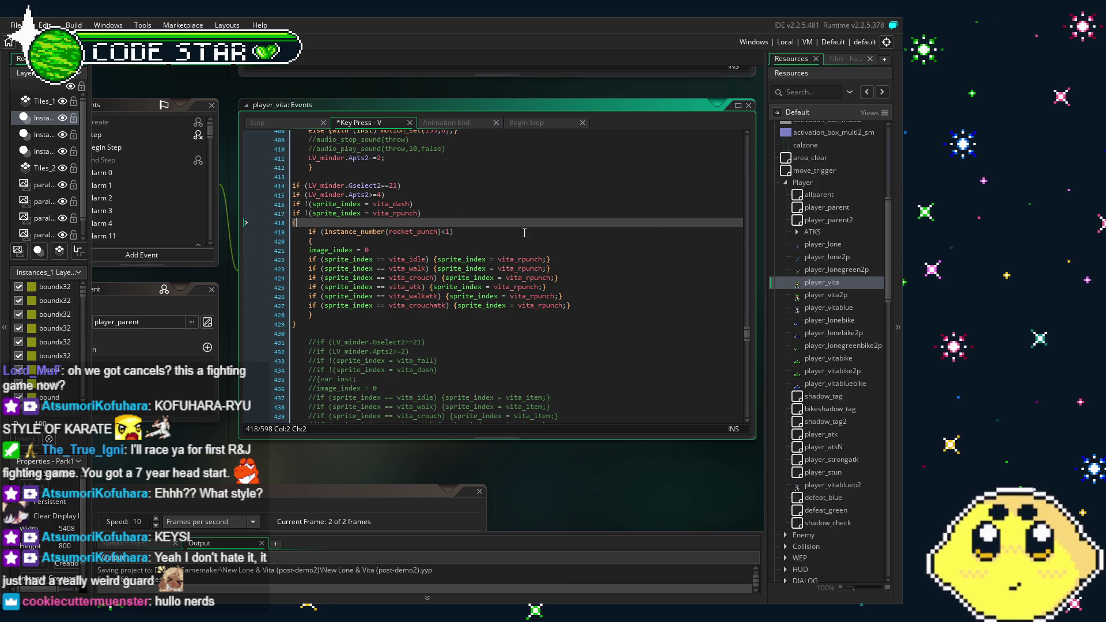
left_click(433, 216)
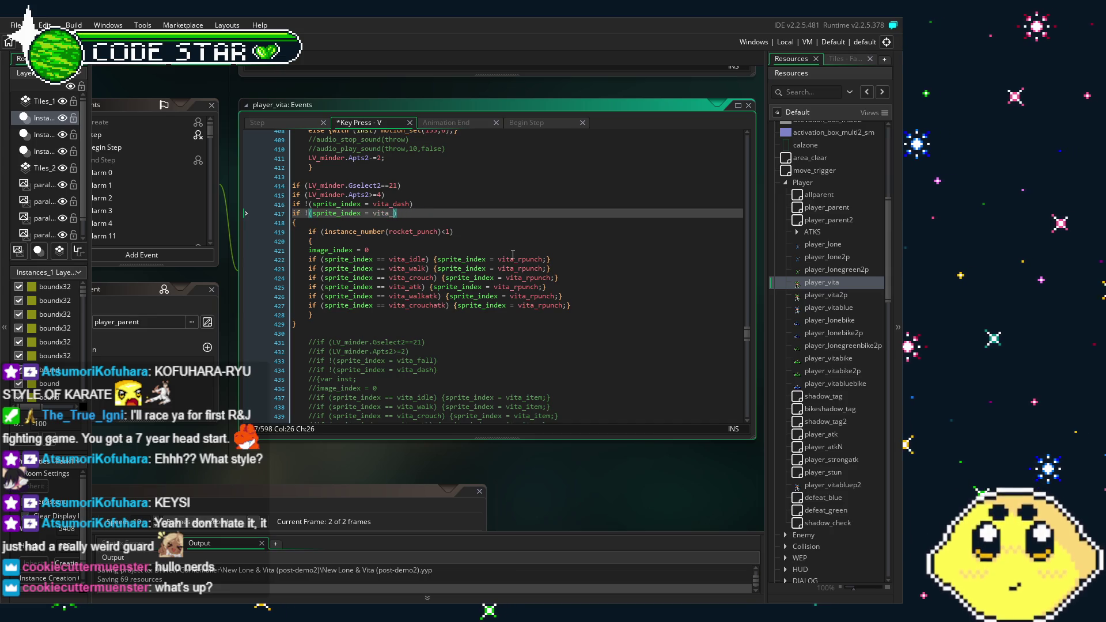
Step: Change line 417's condition and lines 422–425 from vita_rpunch to vita_grappler
type("hg")
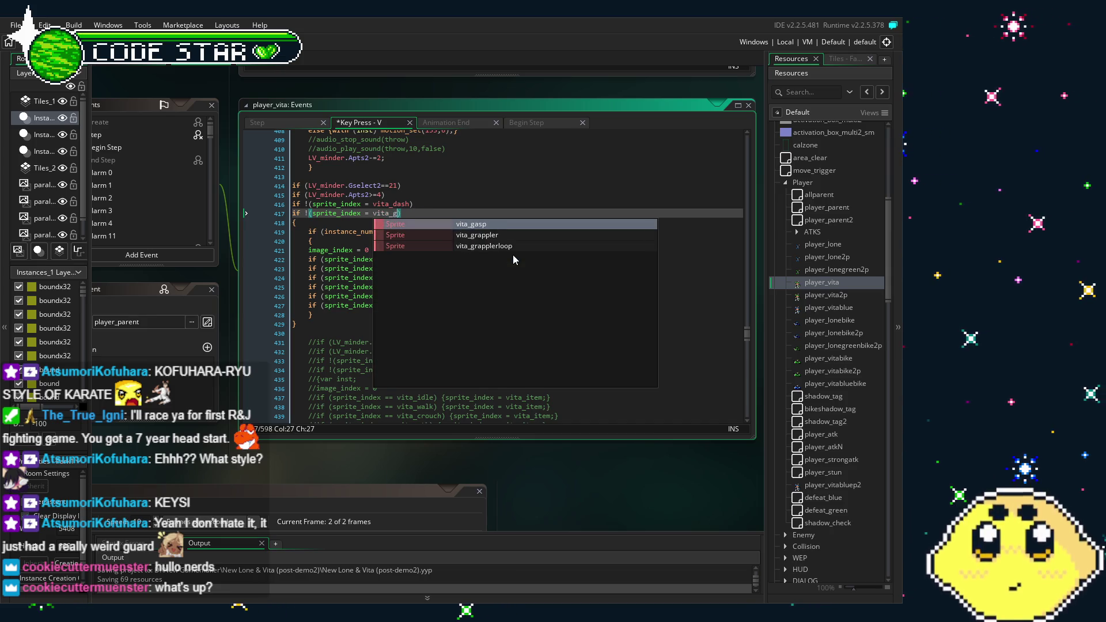
key("Down")
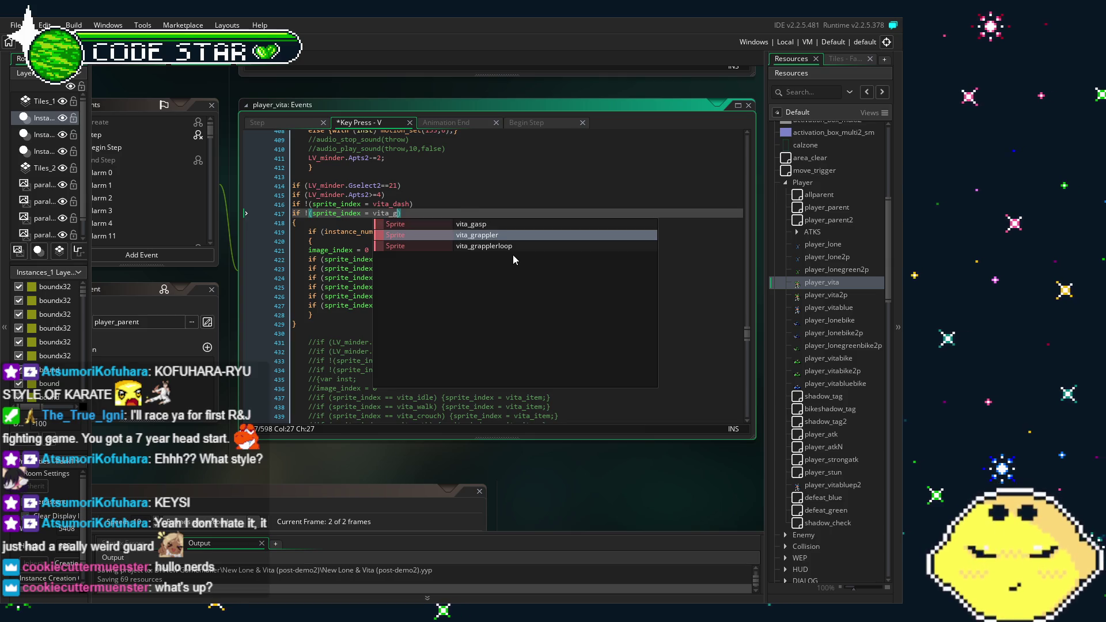
key("Return")
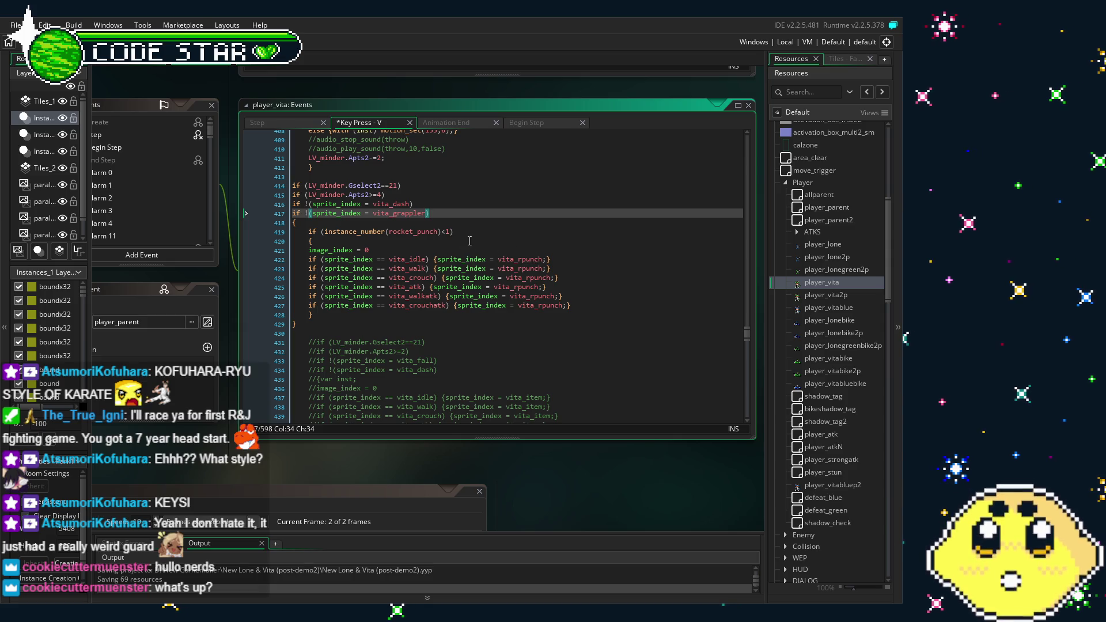
left_click_drag(542, 260, 526, 260)
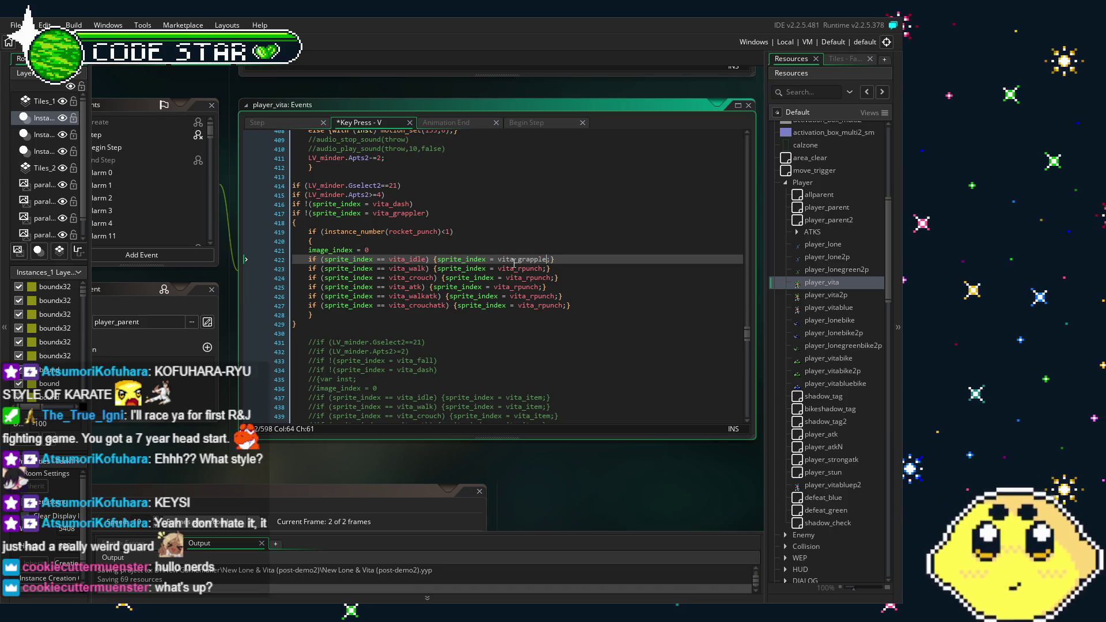
type("r")
key("Down")
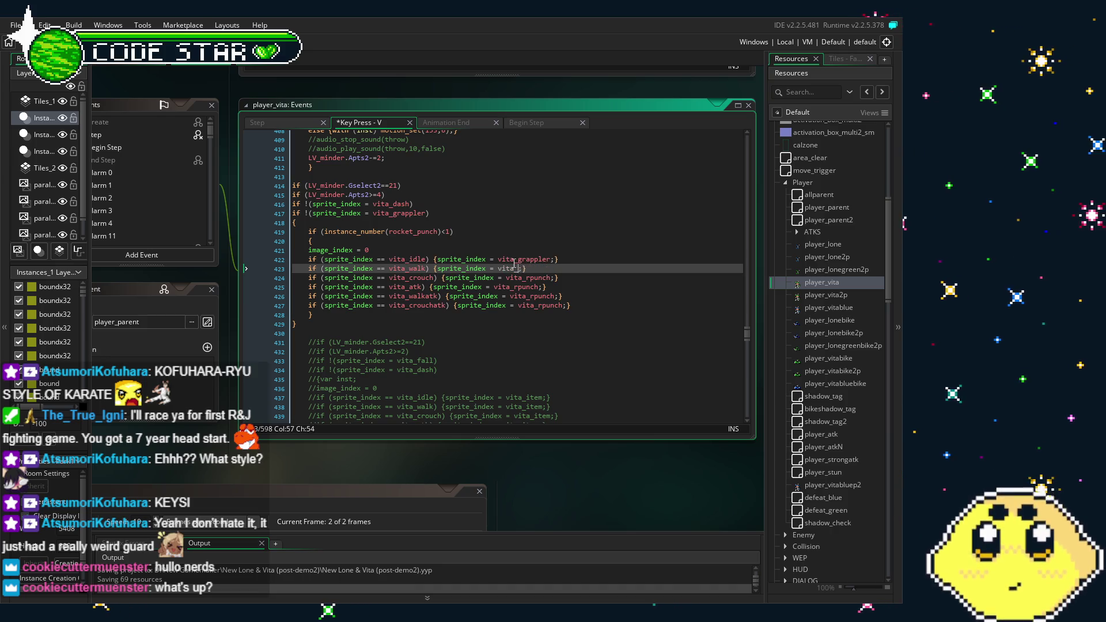
key("Down")
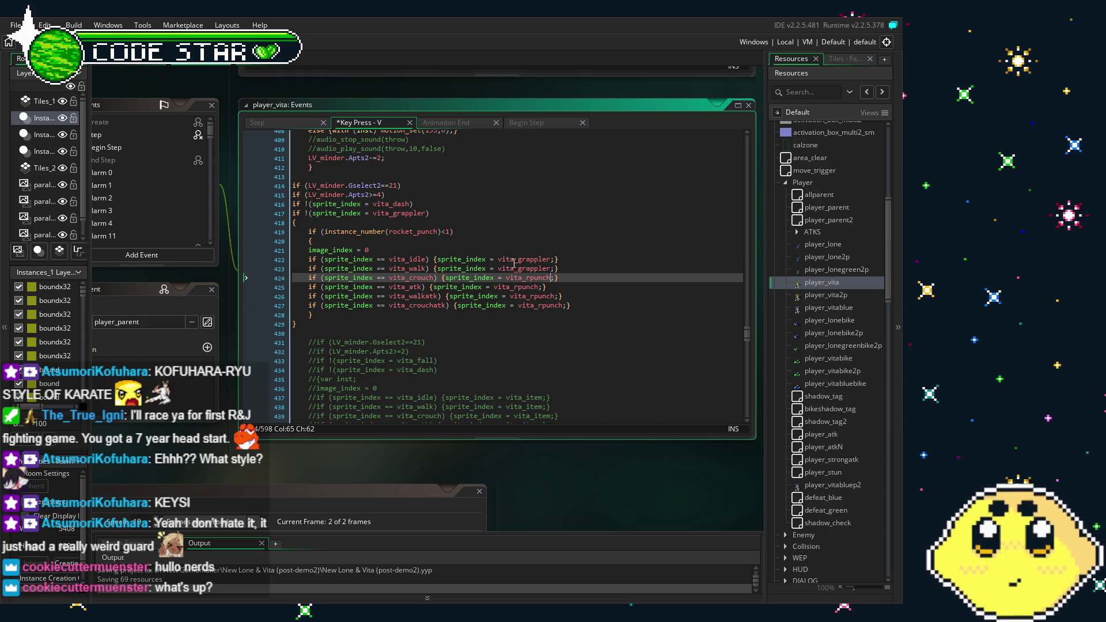
key("BackSpace")
key("BackSpace")
key("BackSpace")
type("grappler")
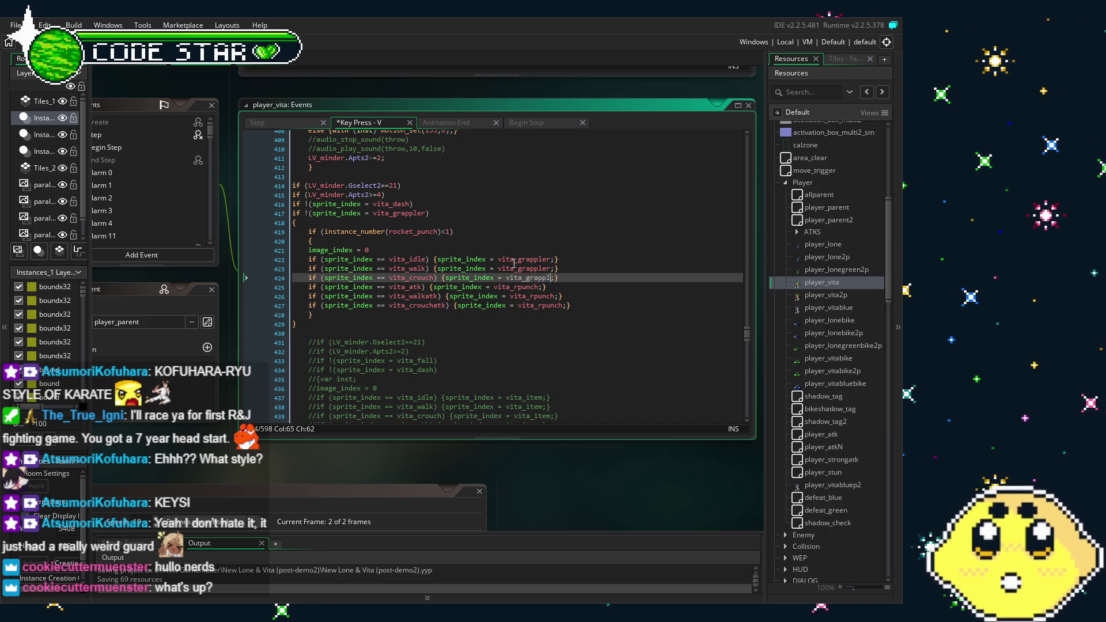
key("Down")
key("Left")
key("Left")
key("BackSpace")
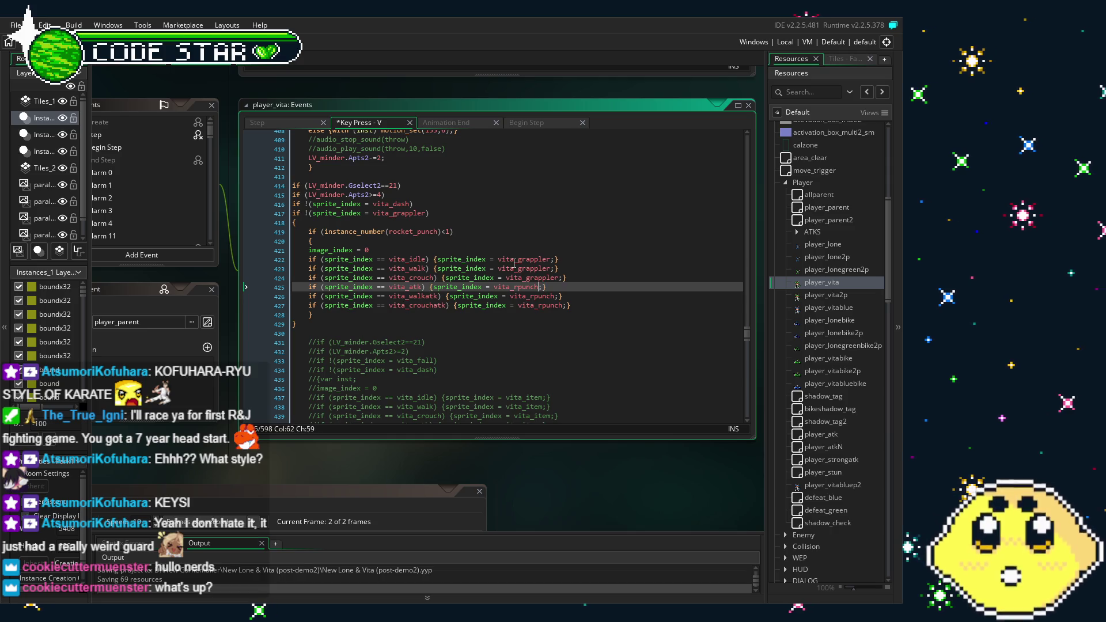
key("BackSpace")
key("BackSpace")
key("BackSpace")
type("grappler")
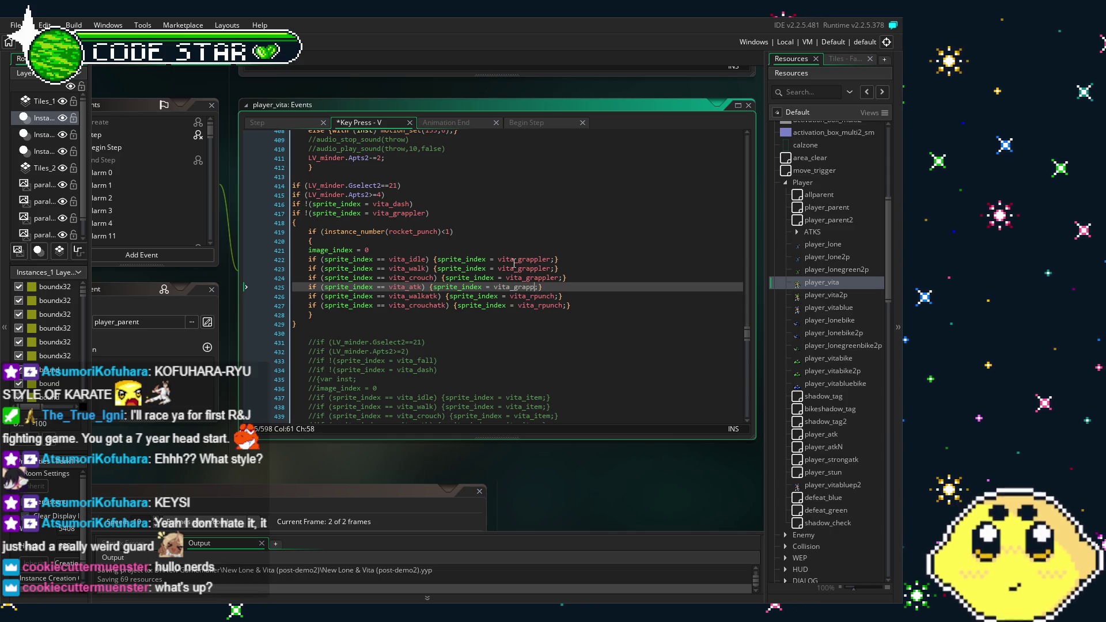
Step: Replace vita_rpunch with vita_grappler on lines 426–427 and review the finished grappler block
key("Down")
key("Right")
key("Right")
key("BackSpace")
key("BackSpace")
key("BackSpace")
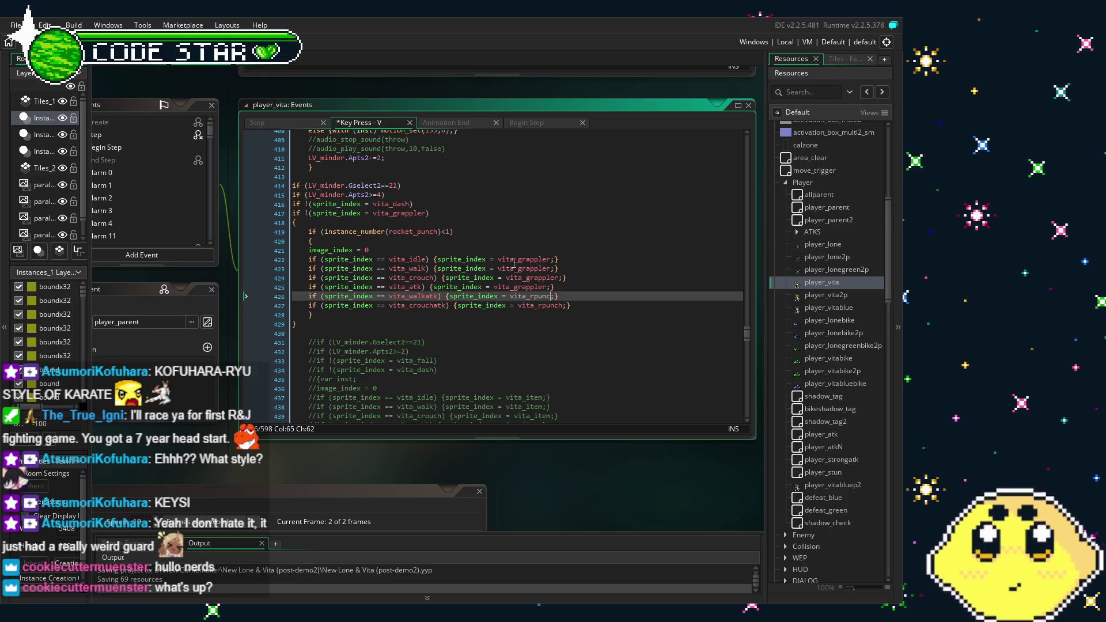
key("BackSpace")
key("BackSpace")
type("grappler")
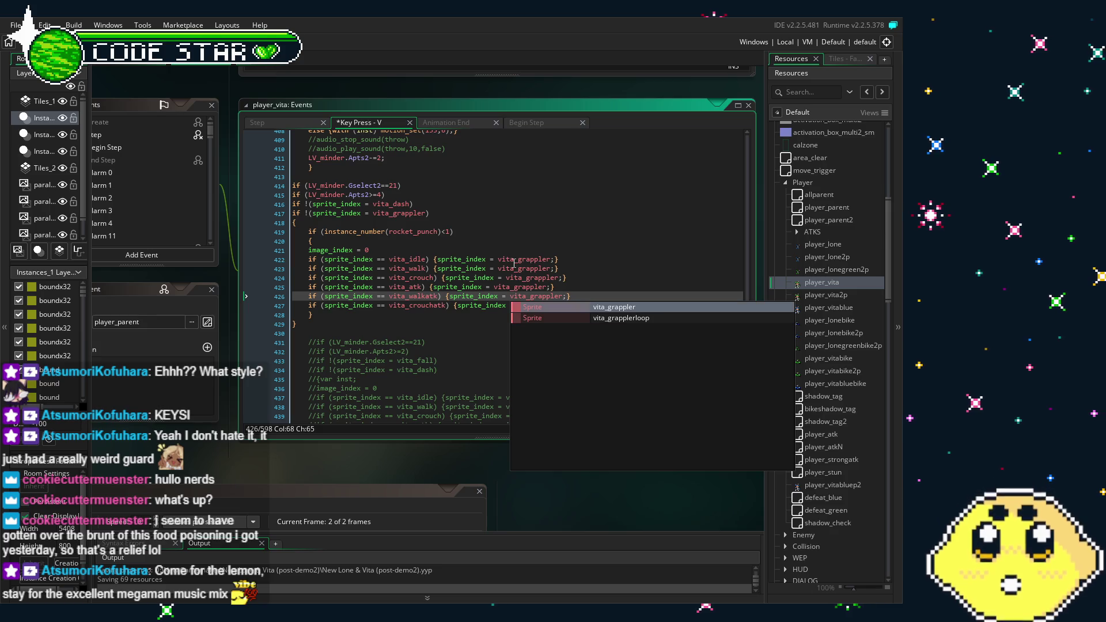
key("Escape")
key("Down")
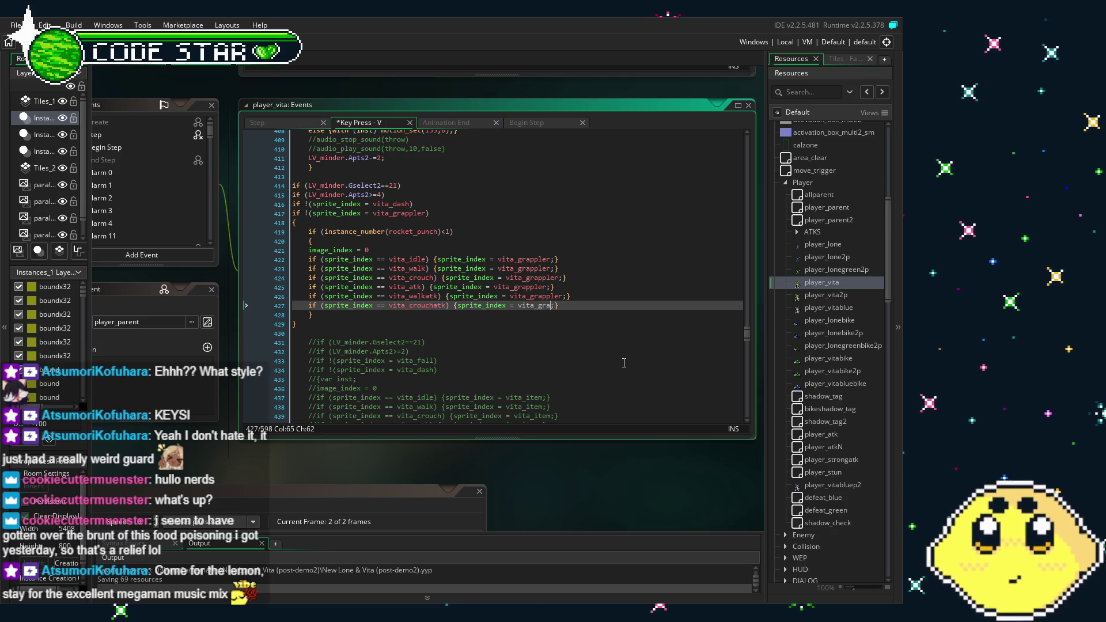
key("Return")
left_click(526, 278)
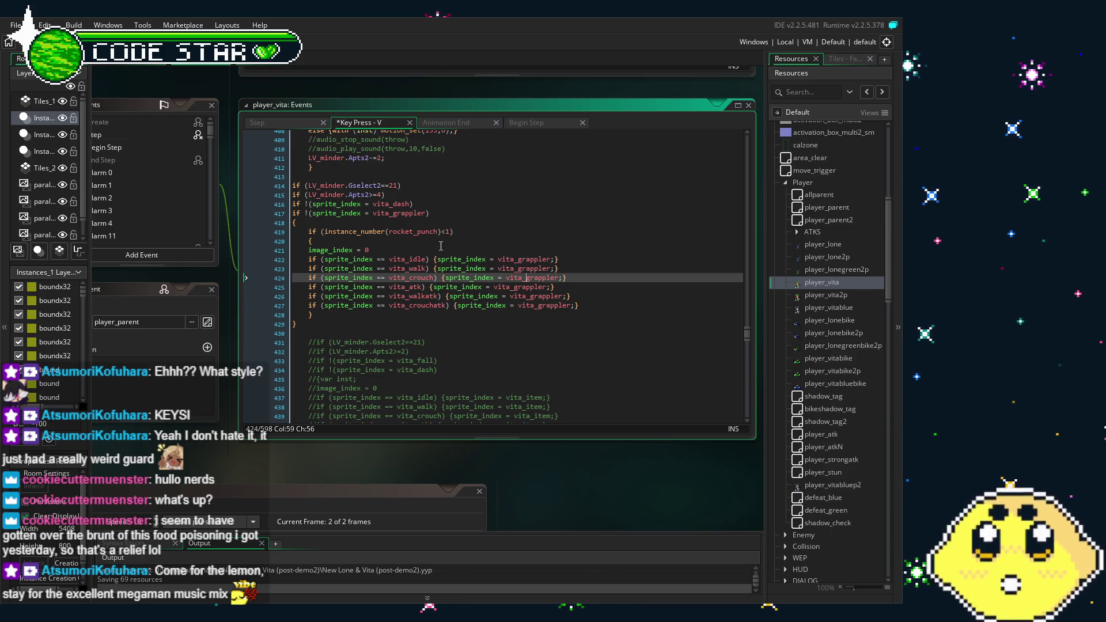
left_click(466, 311)
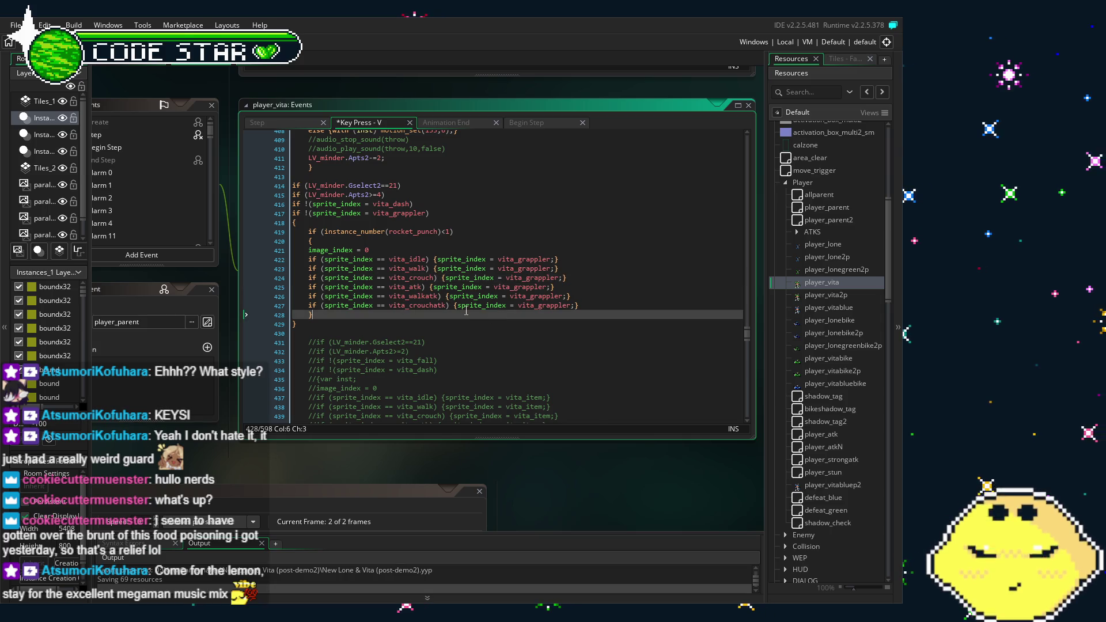
left_click(465, 304)
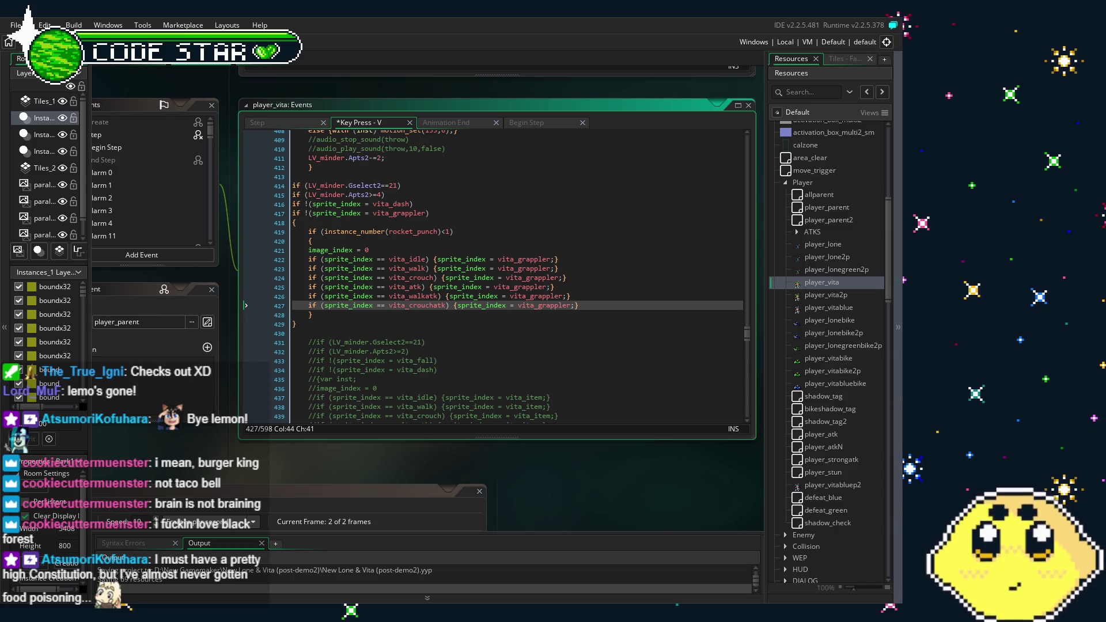
left_click_drag(483, 459, 497, 469)
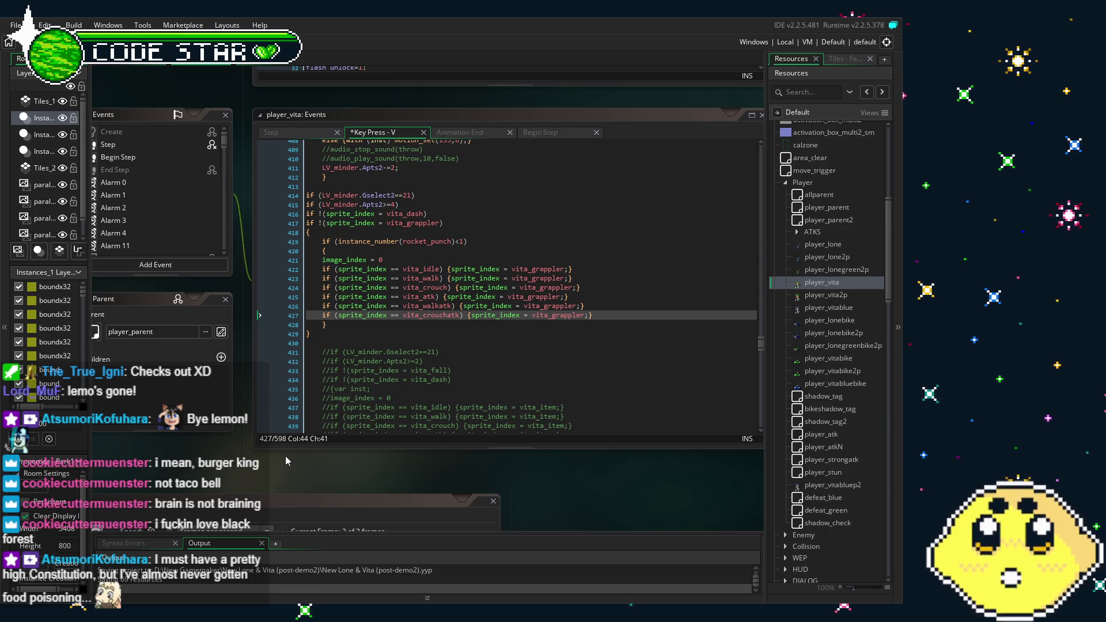
left_click_drag(286, 455, 314, 450)
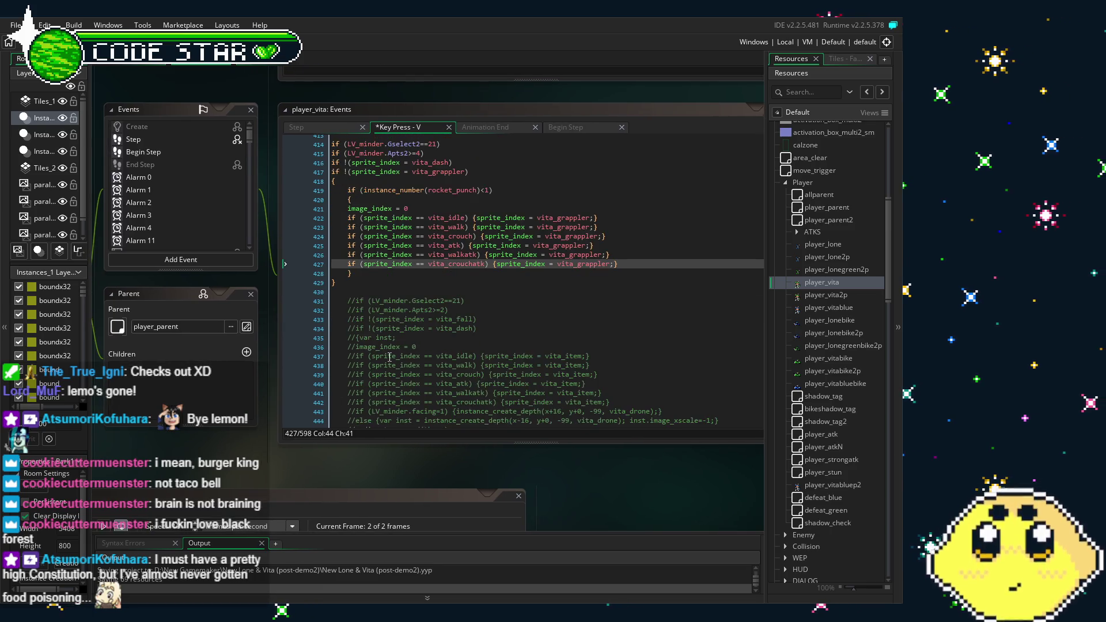
left_click(372, 366)
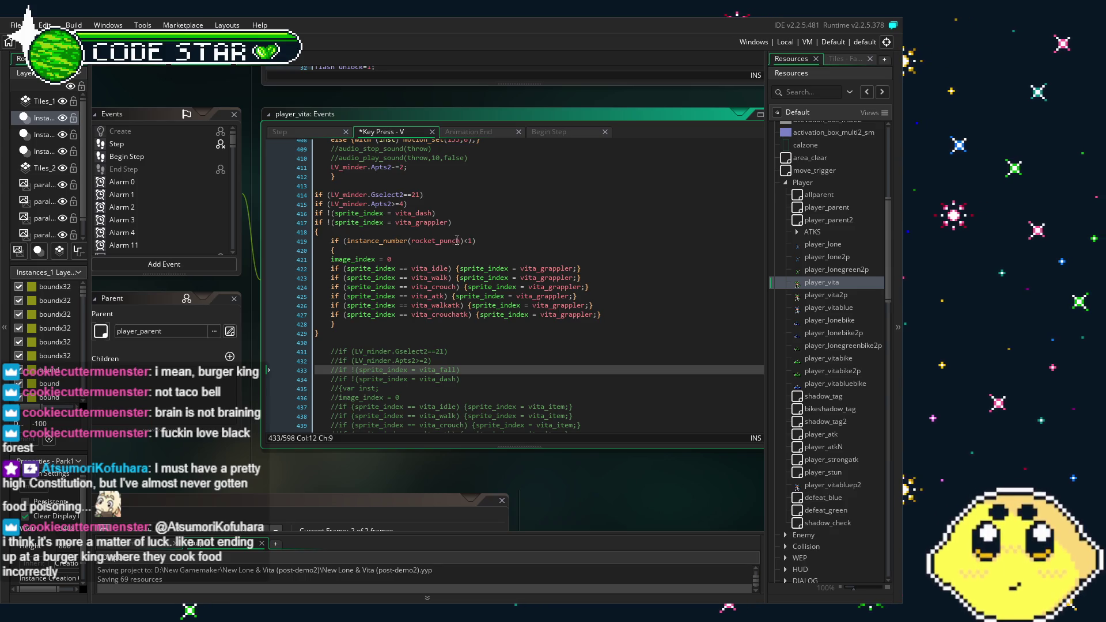
left_click_drag(455, 240, 414, 251)
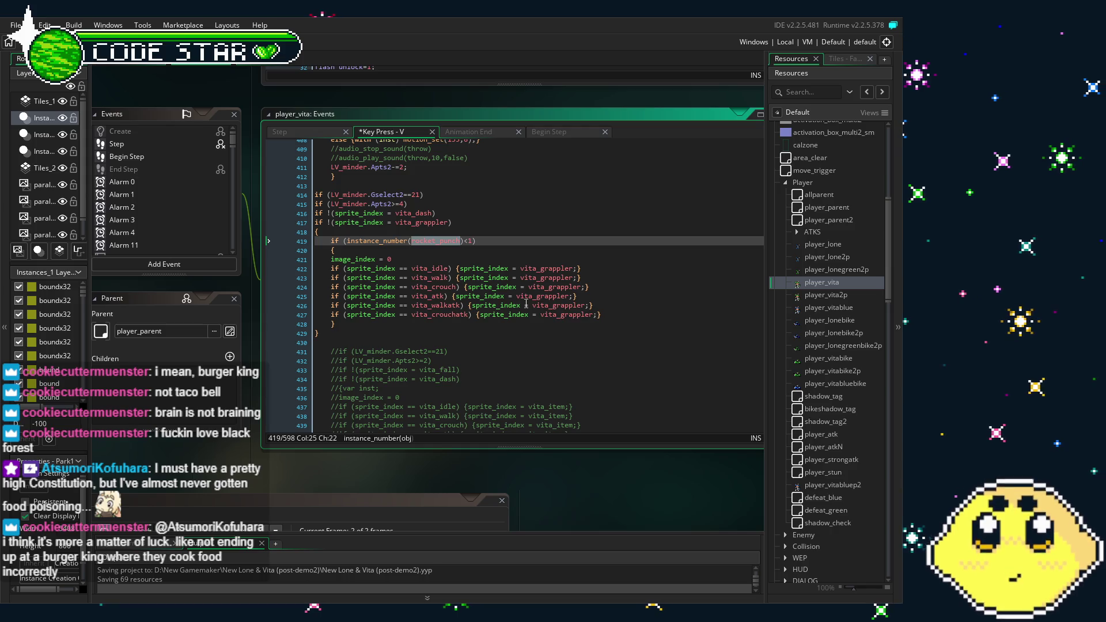
Step: Replace rocket_punch with magnet_grappler in the line 419 instance_number check and save
left_click(431, 241)
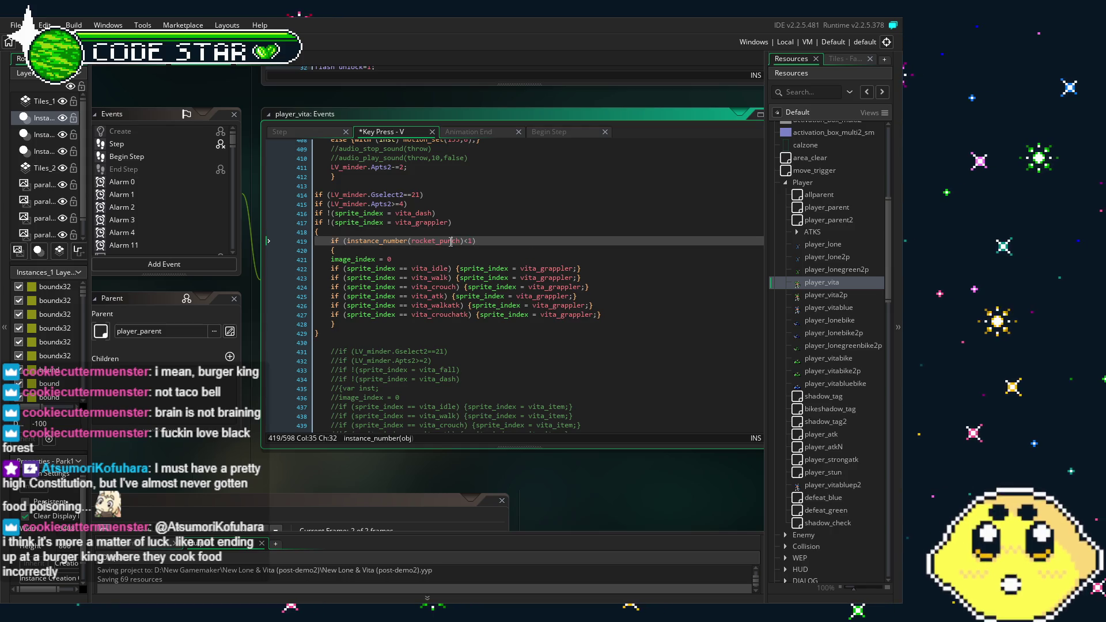
double_click(446, 244)
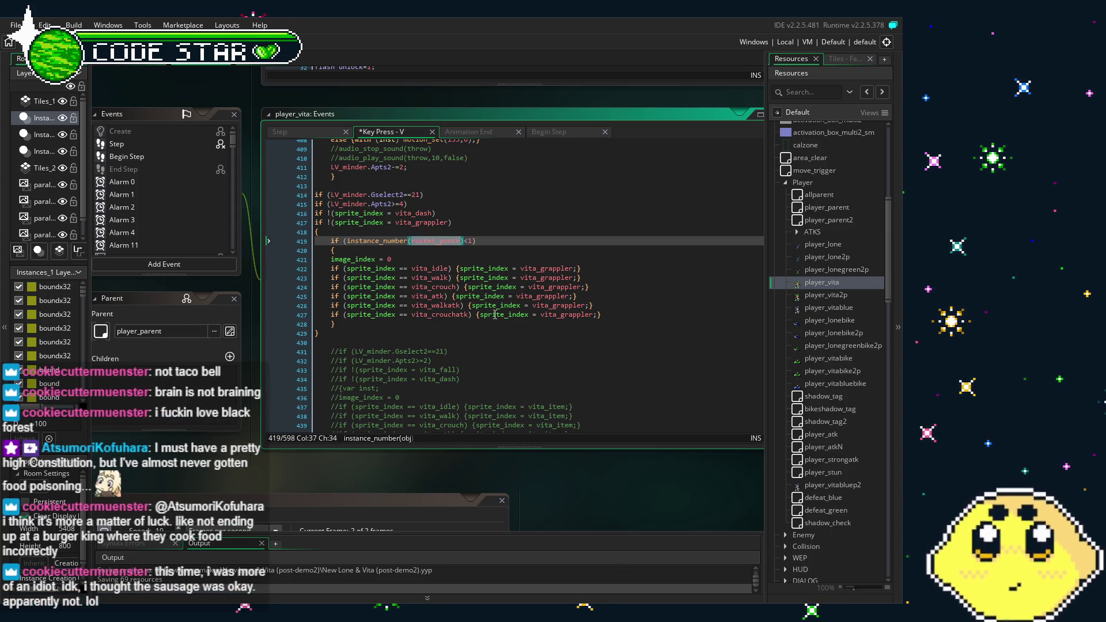
type("har")
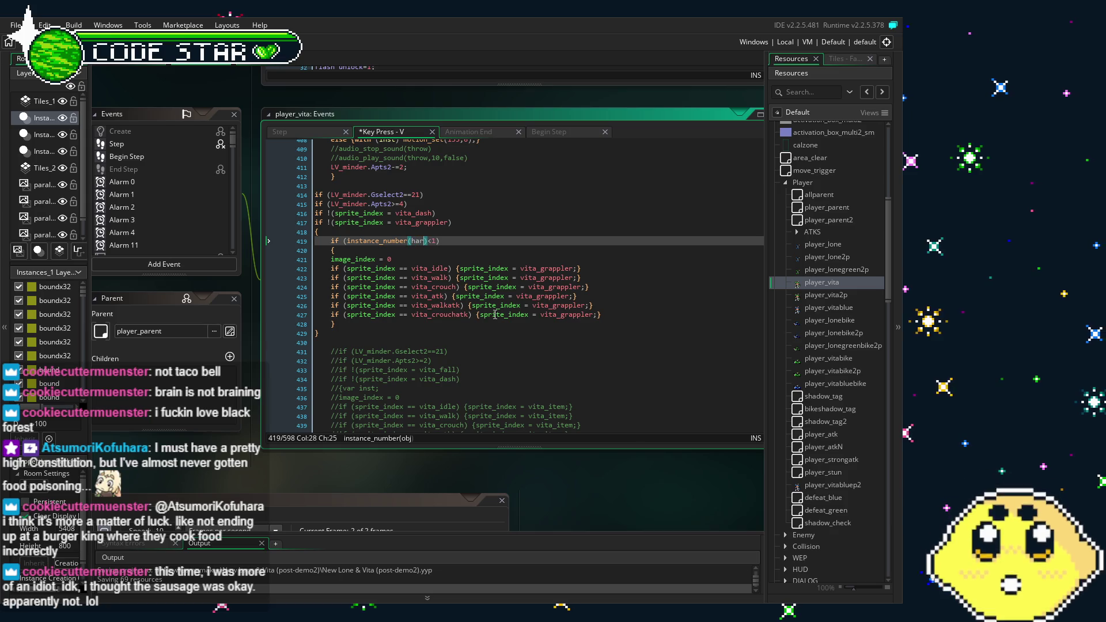
type("p")
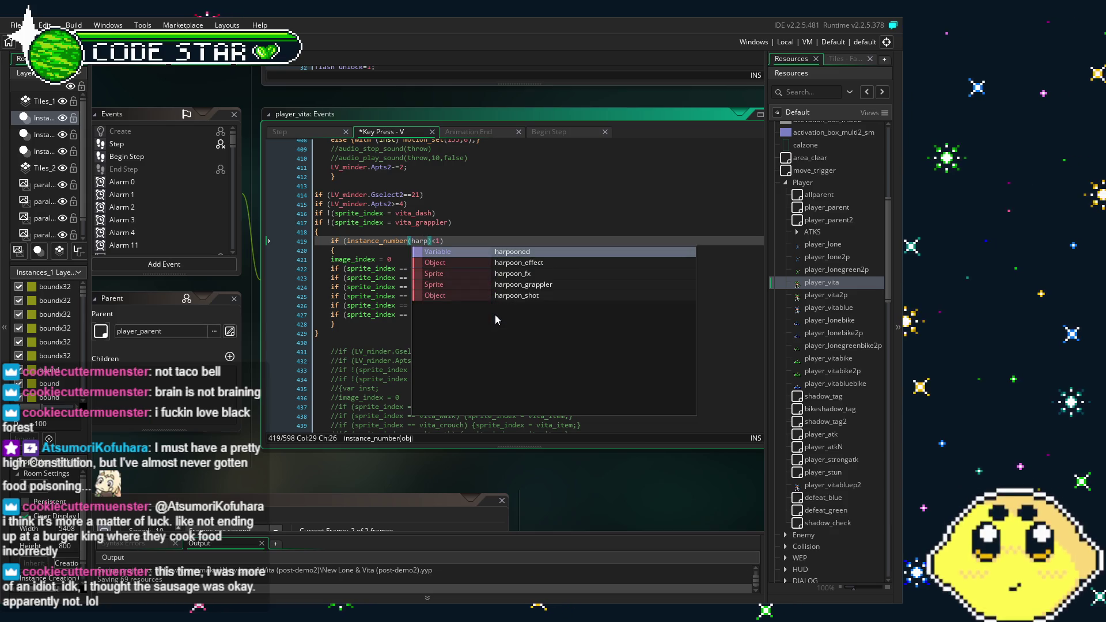
key("BackSpace")
key("BackSpace")
key("BackSpace")
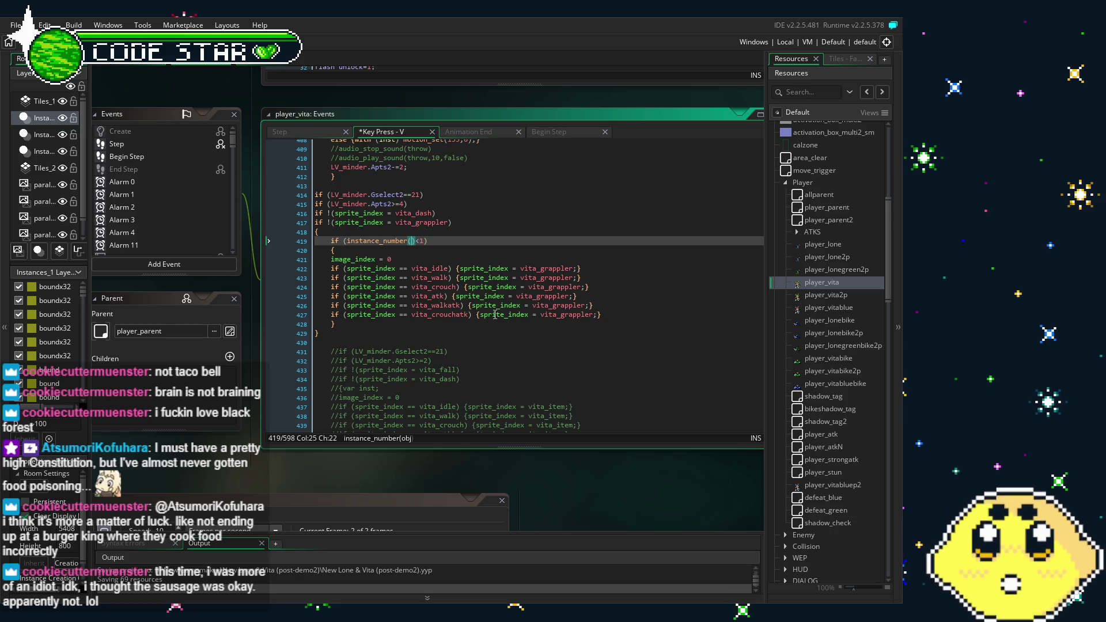
type("magn")
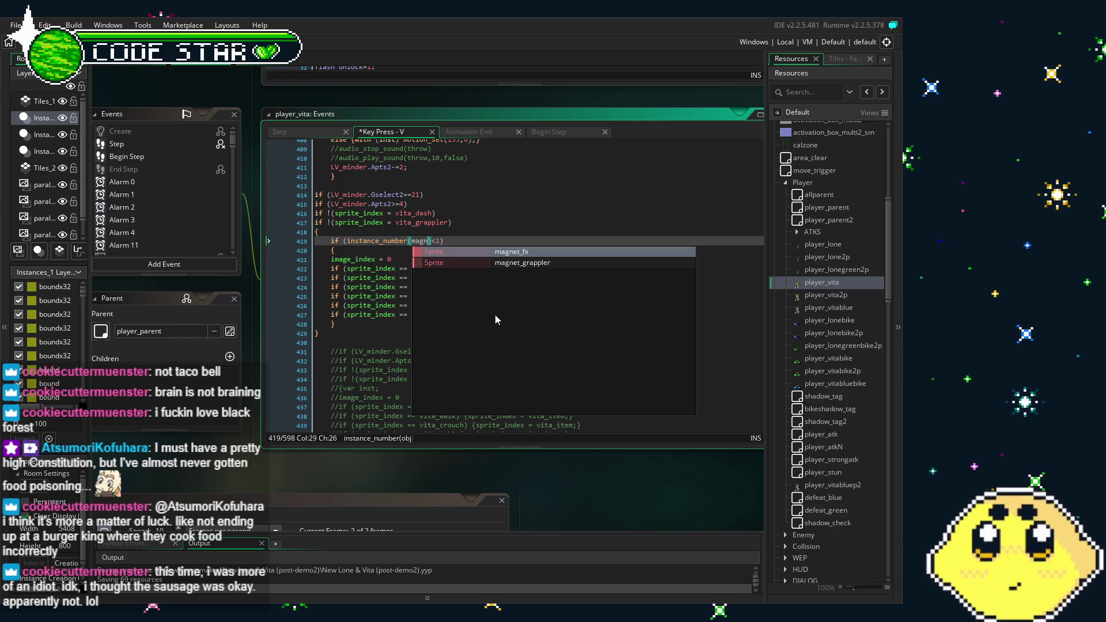
key("Down")
key("Return")
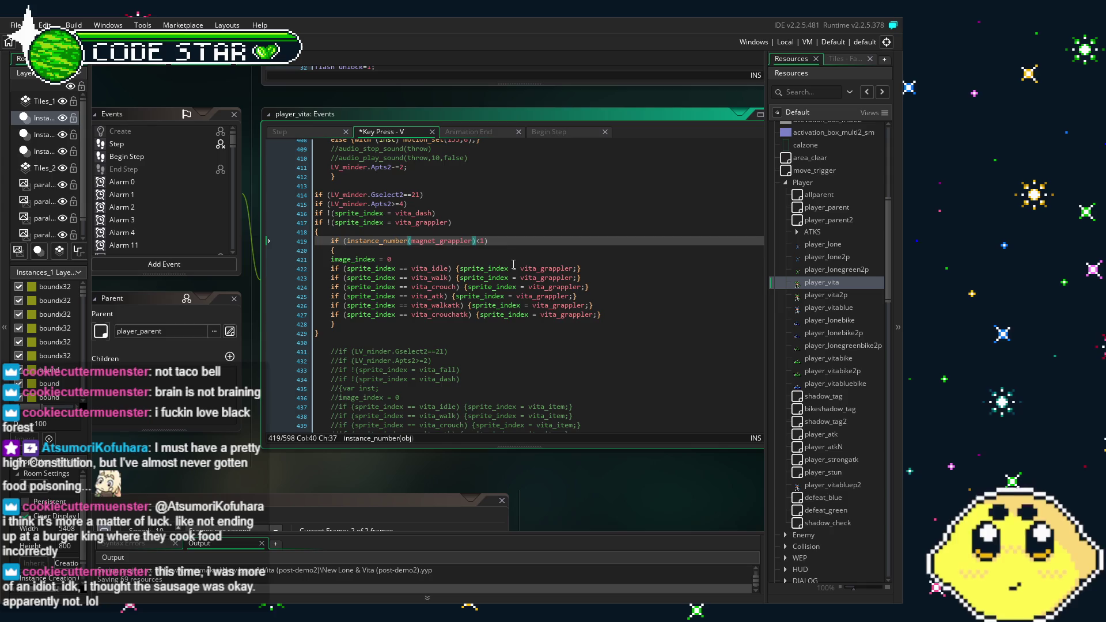
left_click(515, 258)
key("ctrl+s")
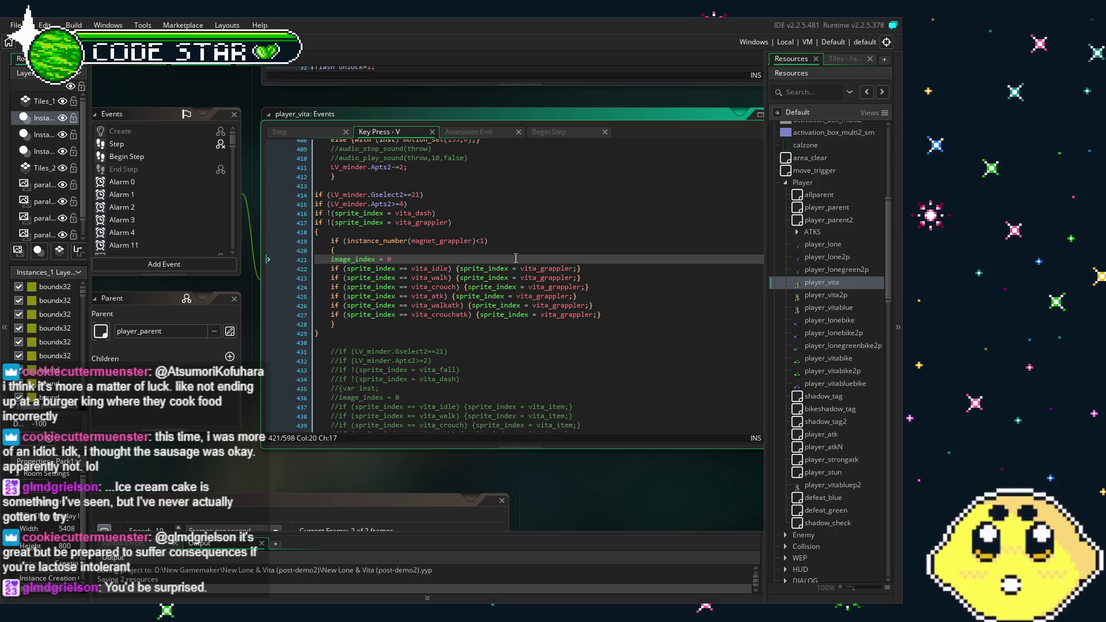
Step: Review the block's closing lines 428–432 and save the project again
left_click(520, 344)
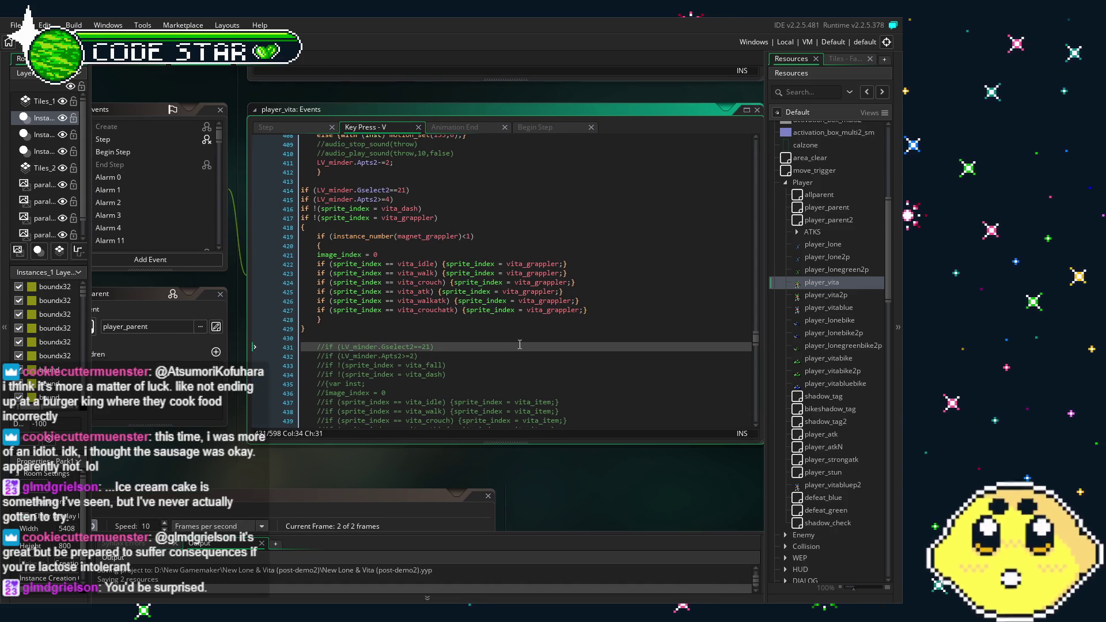
left_click(432, 354)
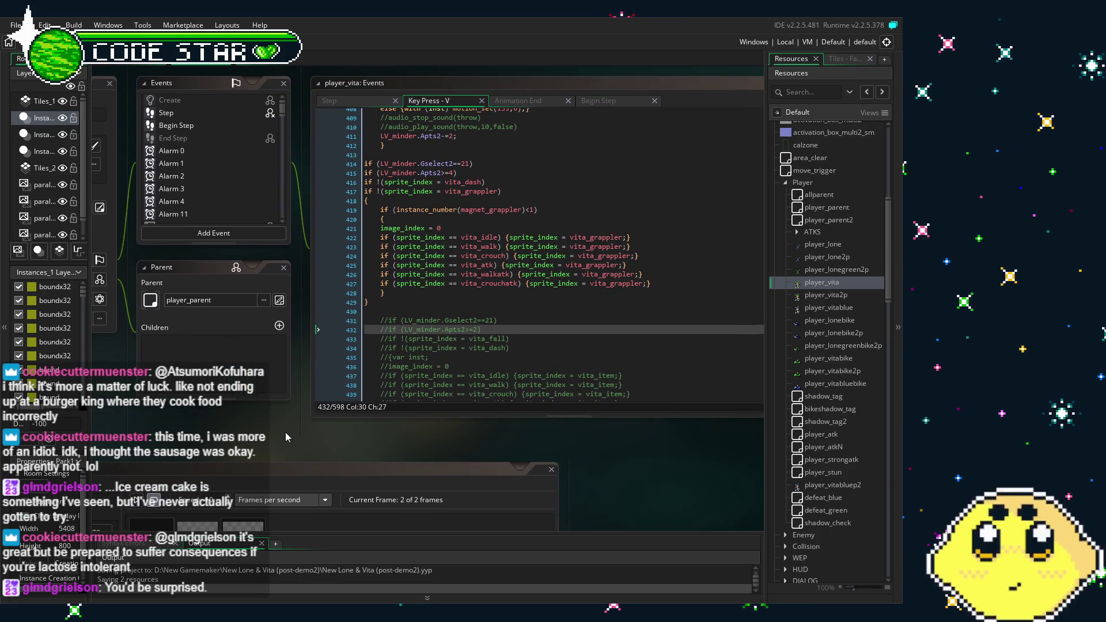
scroll(316, 429, "up", 1)
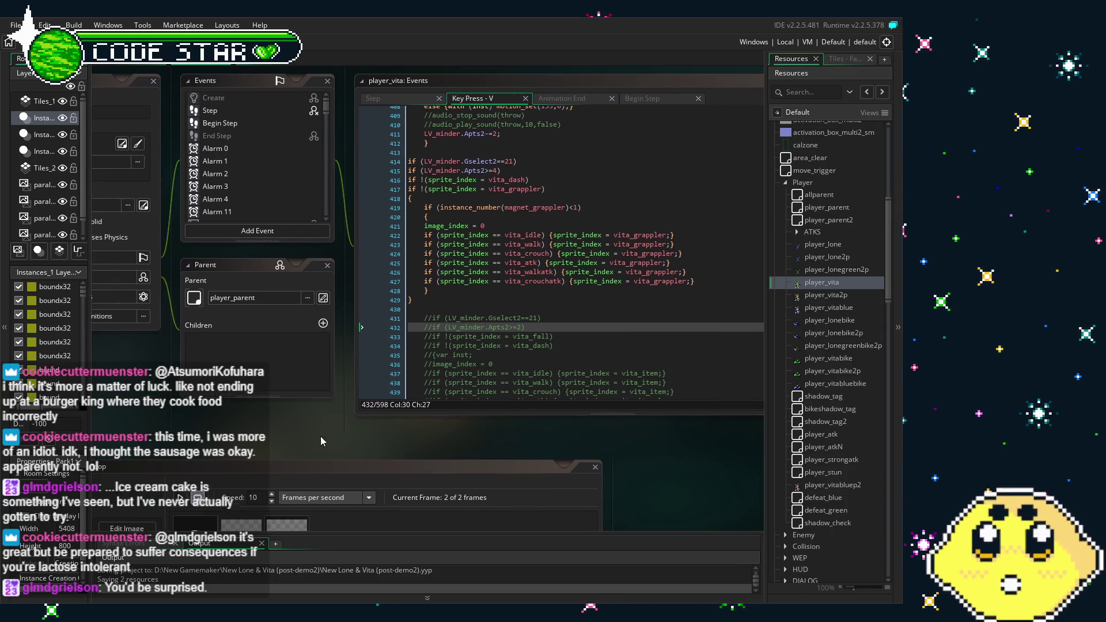
scroll(304, 455, "down", 1)
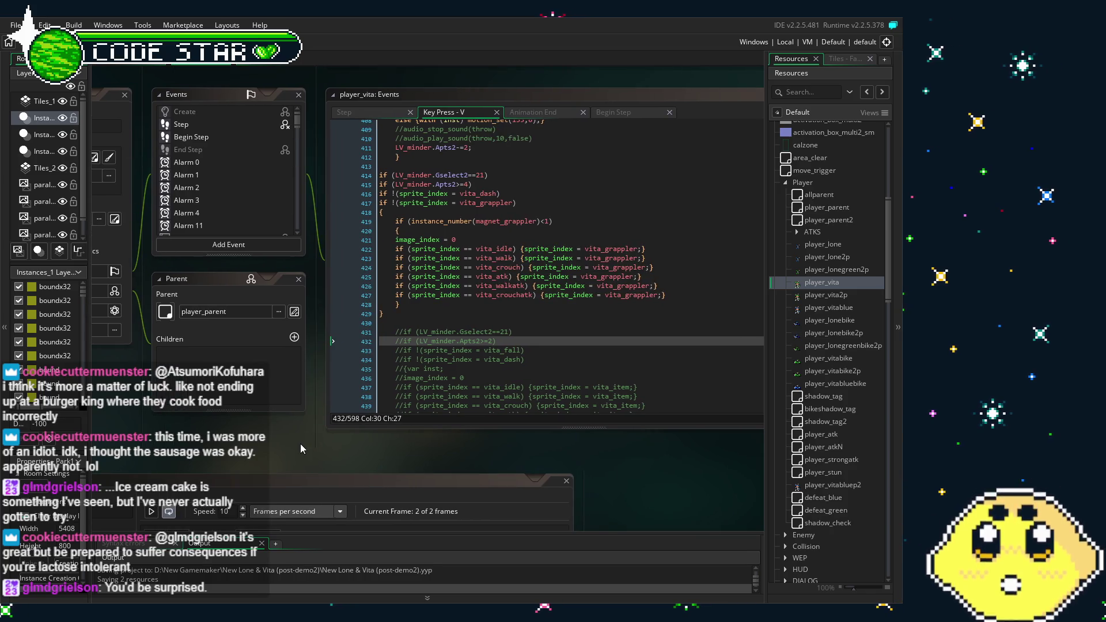
left_click_drag(300, 444, 268, 446)
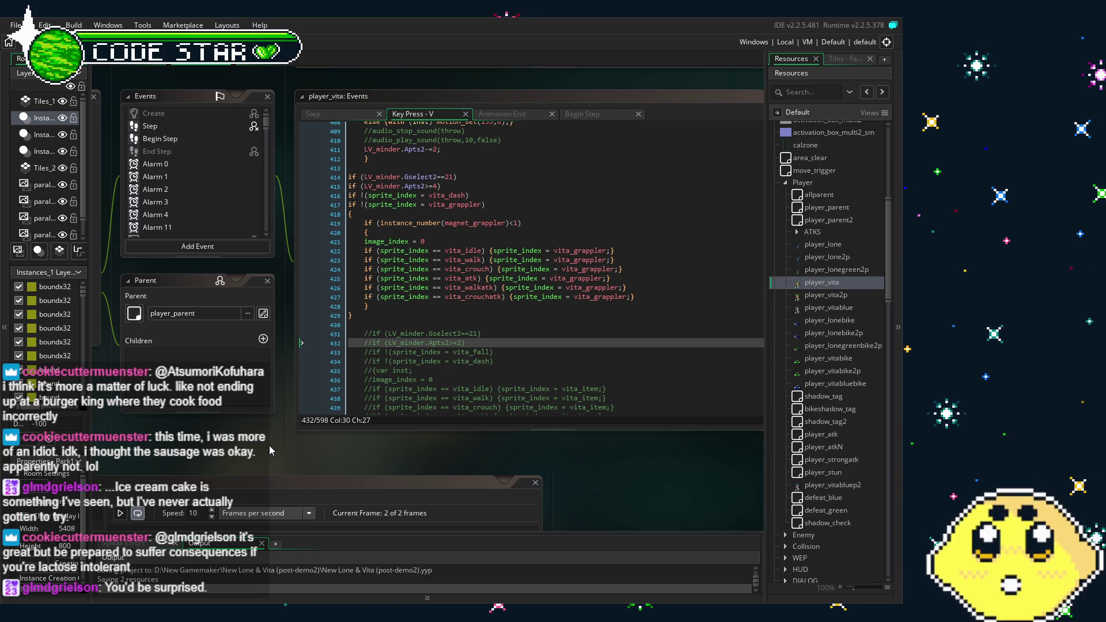
left_click_drag(268, 444, 297, 445)
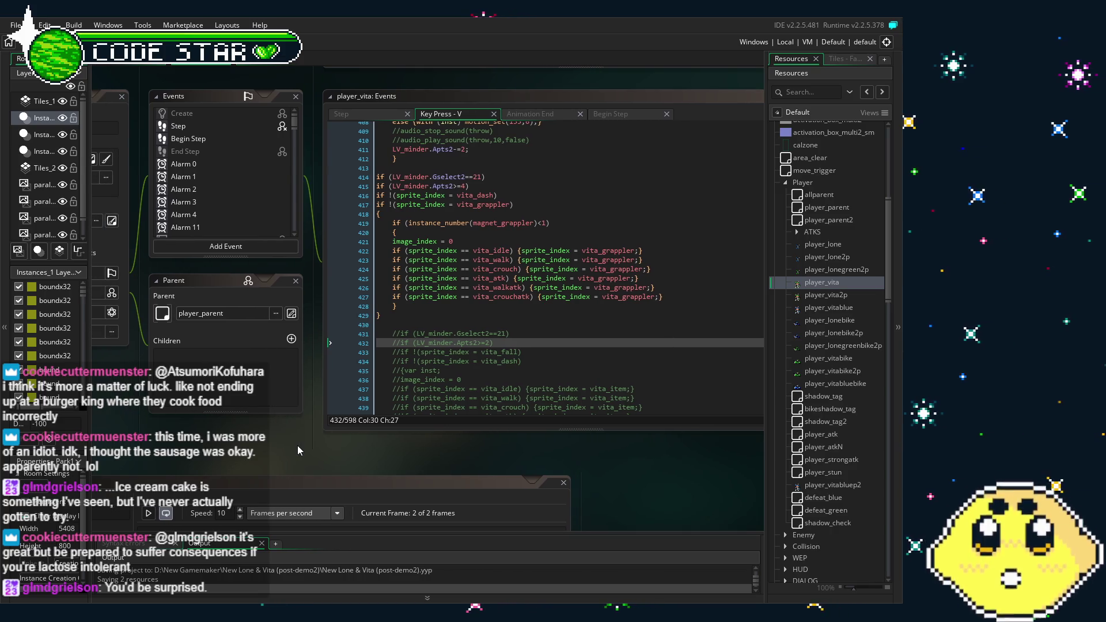
left_click_drag(216, 453, 249, 455)
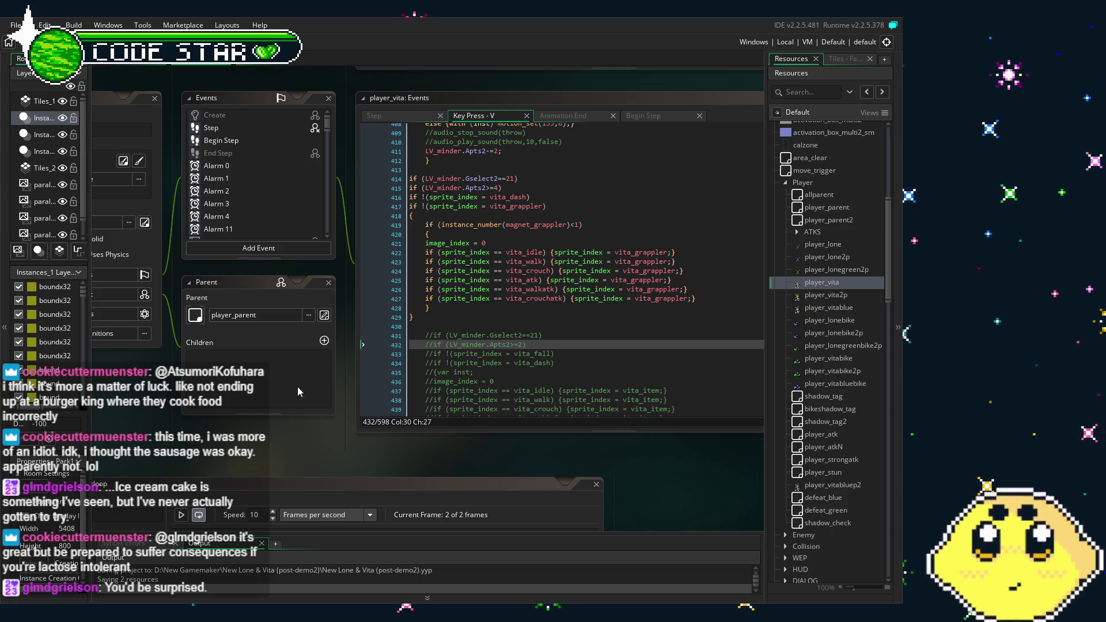
scroll(512, 358, "up", 2)
left_click(512, 355)
left_click_drag(511, 354, 438, 358)
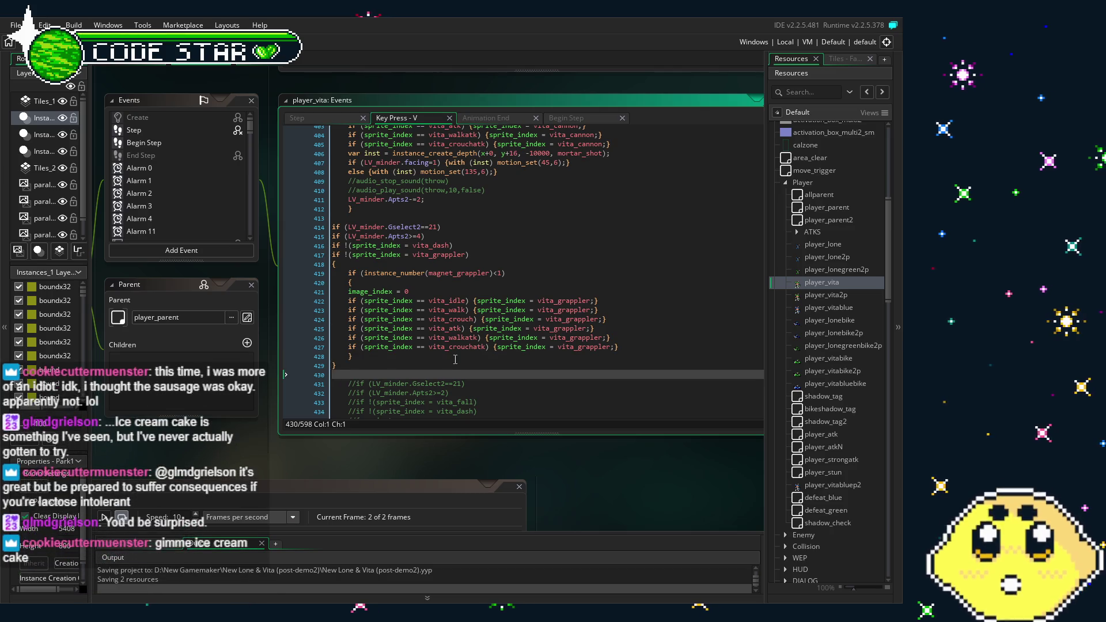
left_click(462, 376)
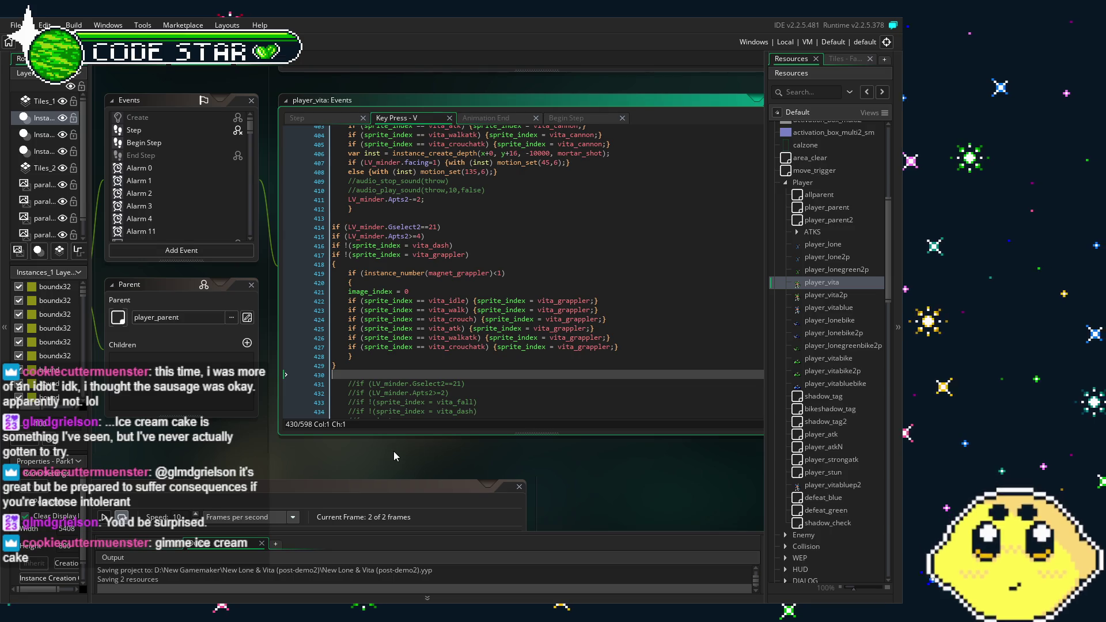
left_click_drag(392, 451, 401, 450)
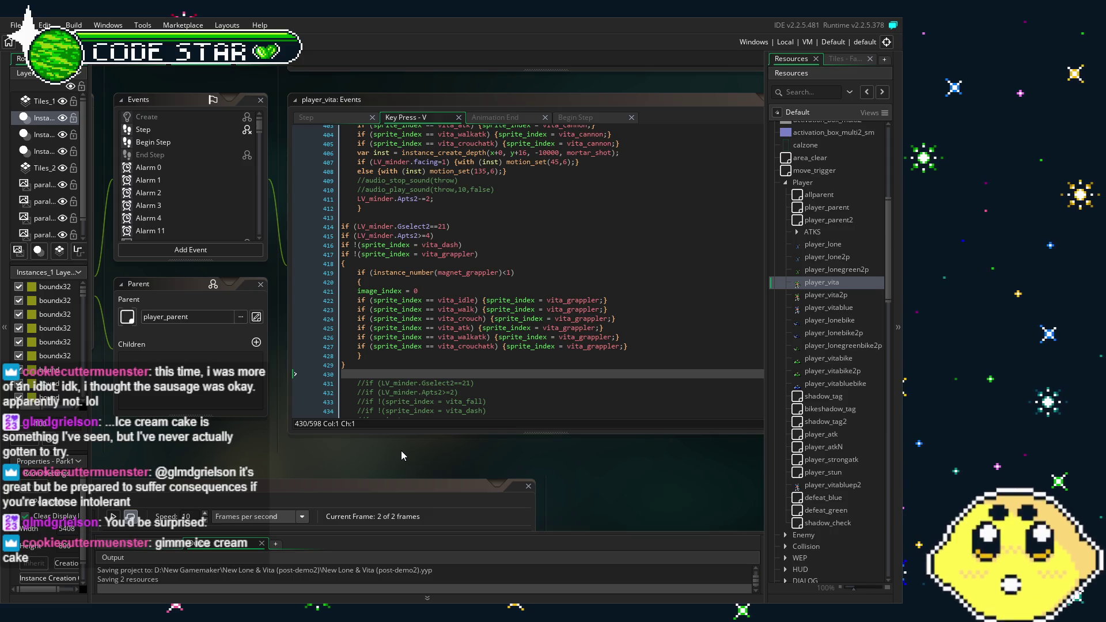
left_click_drag(401, 450, 379, 453)
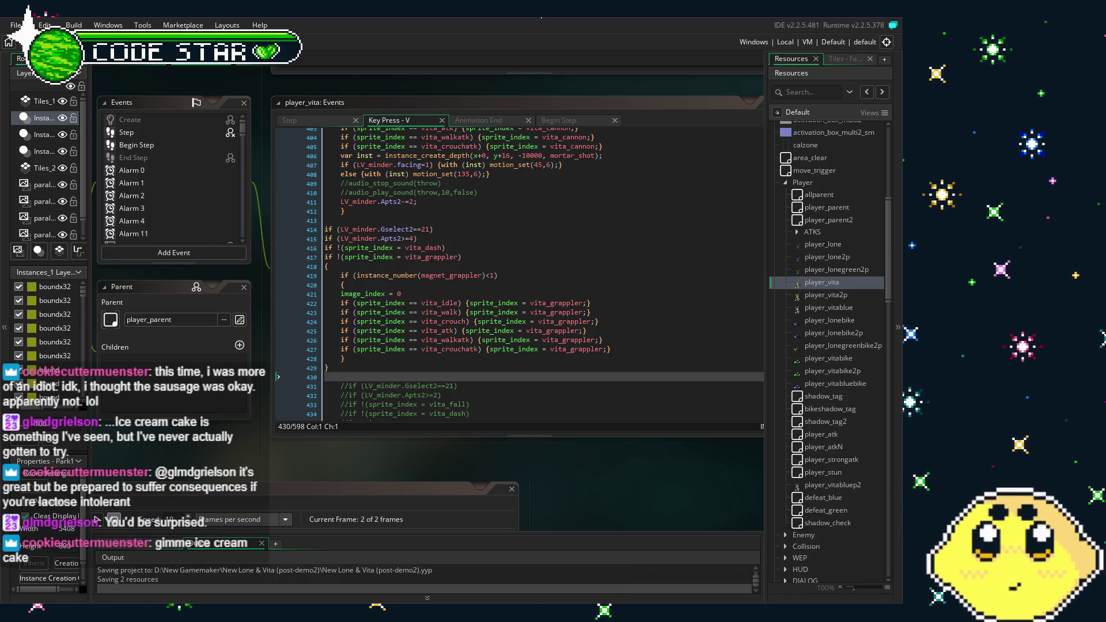
key("ctrl+s")
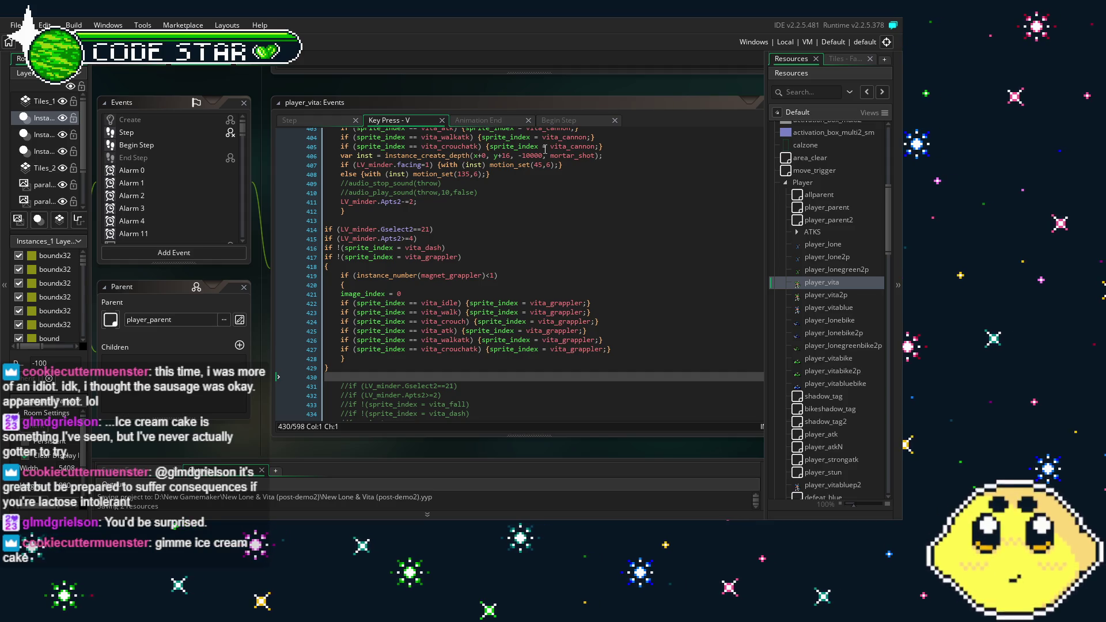
scroll(502, 357, "down", 3)
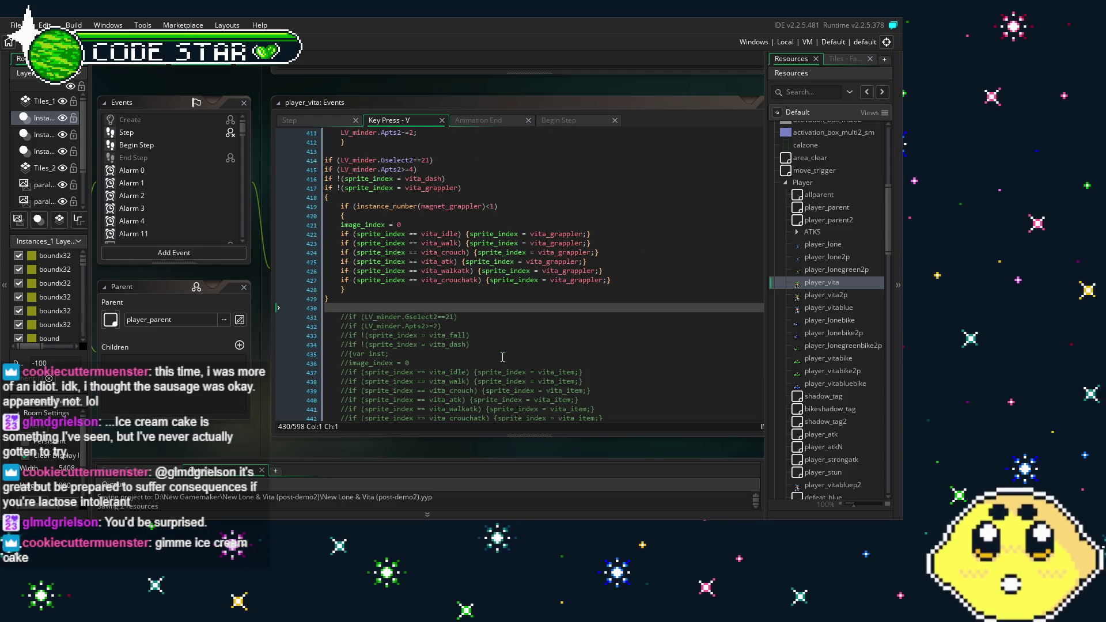
scroll(502, 357, "up", 2)
left_click_drag(249, 456, 309, 416)
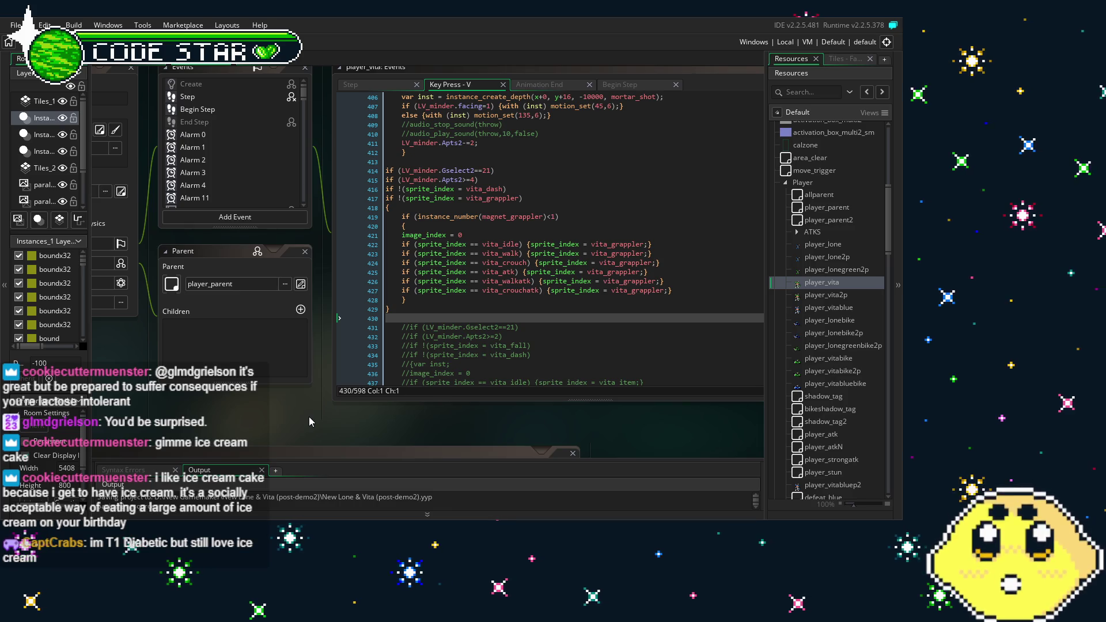
scroll(467, 327, "down", 2)
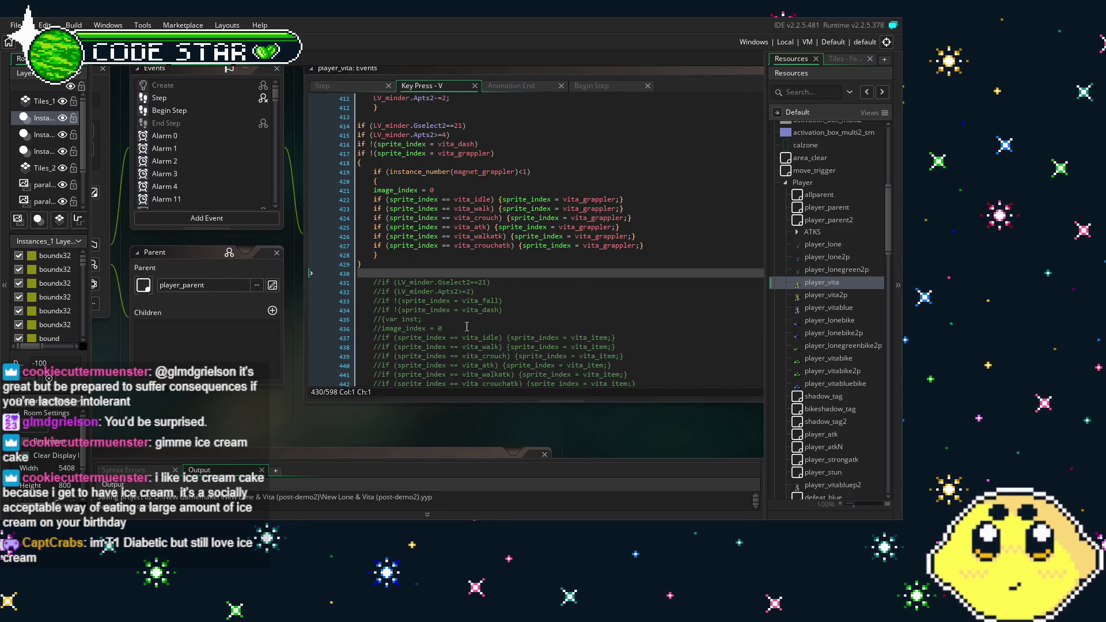
scroll(455, 331, "up", 2)
scroll(438, 338, "down", 2)
scroll(438, 338, "up", 2)
scroll(437, 338, "down", 4)
scroll(438, 338, "up", 3)
scroll(438, 338, "up", 2)
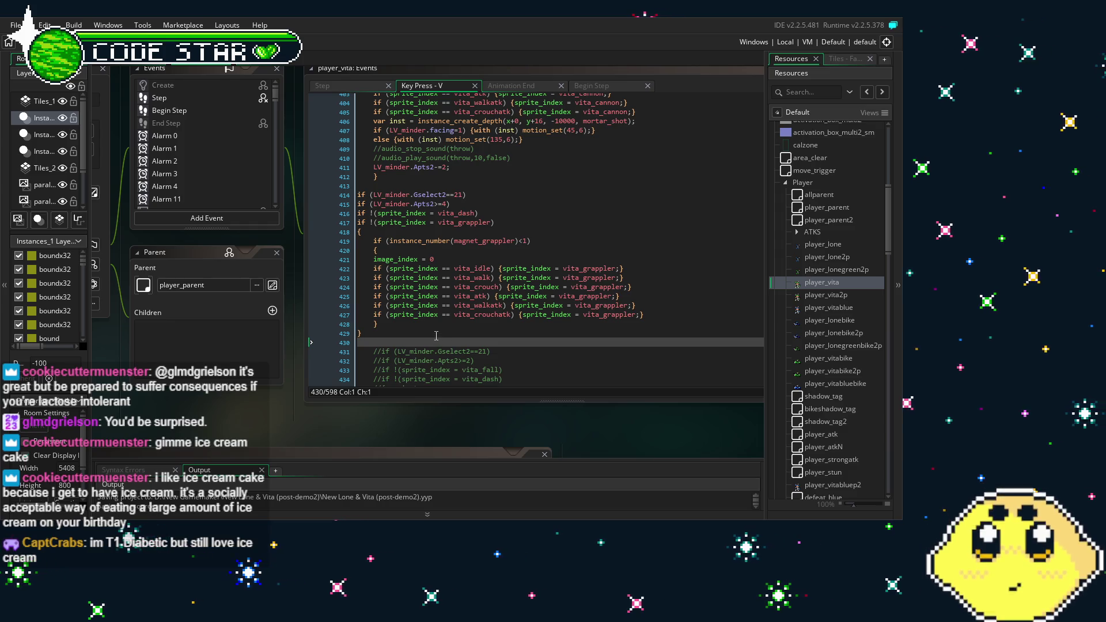
left_click(437, 335)
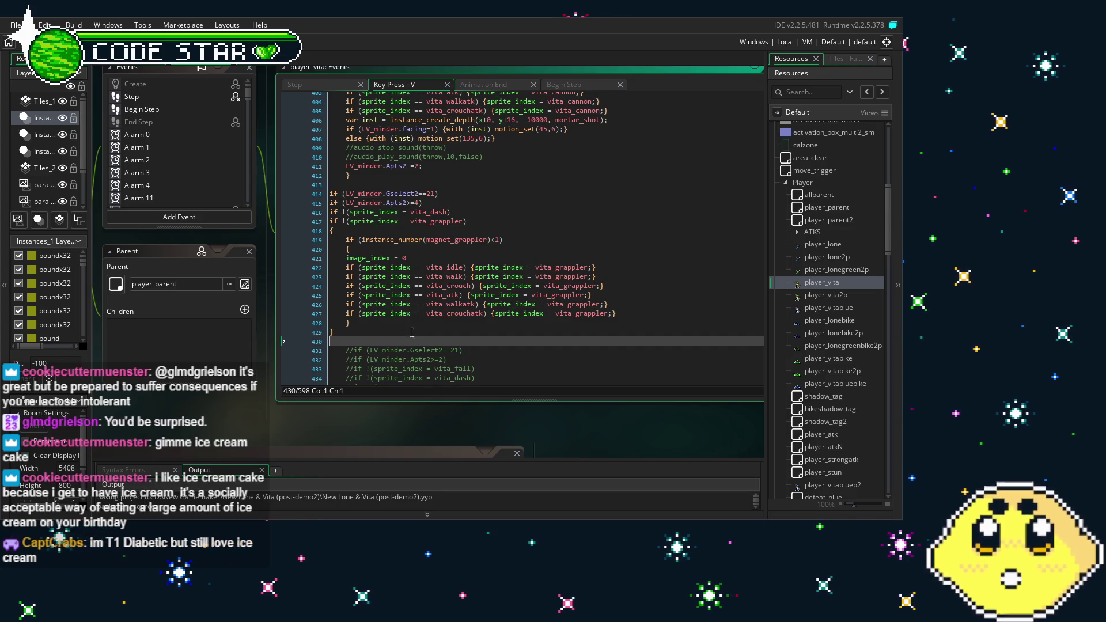
left_click(426, 322)
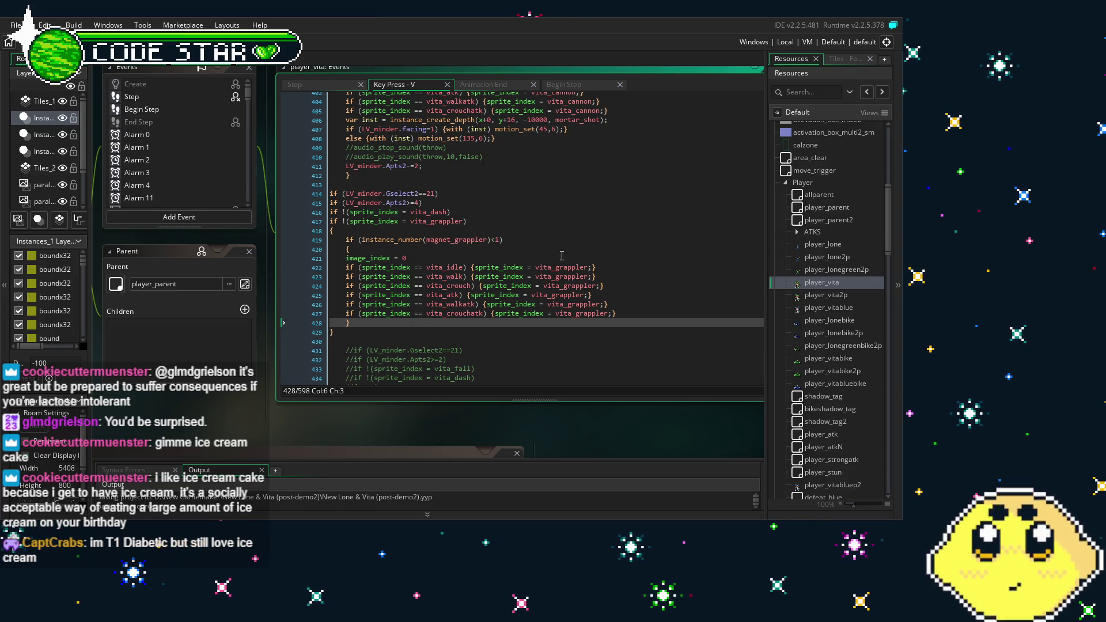
left_click(561, 285)
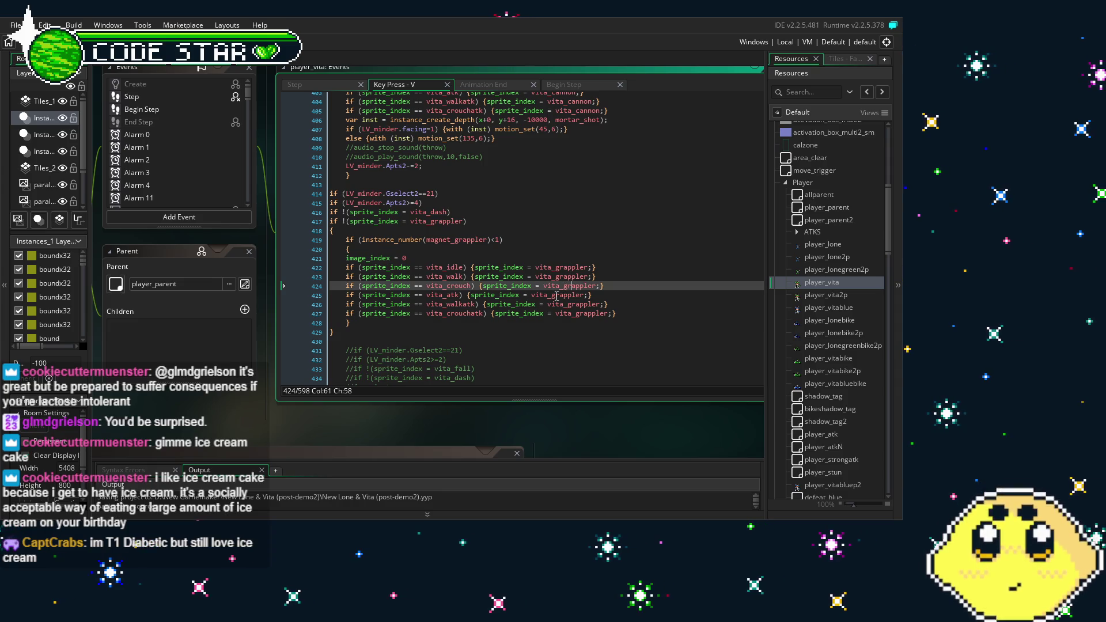
left_click(556, 294)
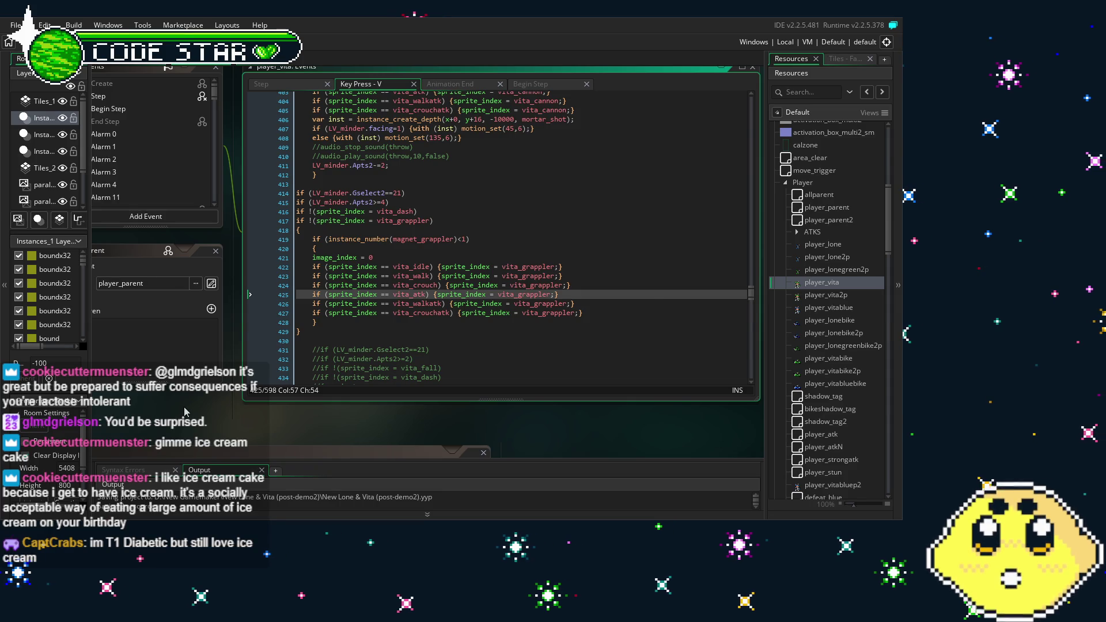
scroll(261, 166, "left", 3)
scroll(261, 166, "up", 3)
scroll(240, 121, "up", 1)
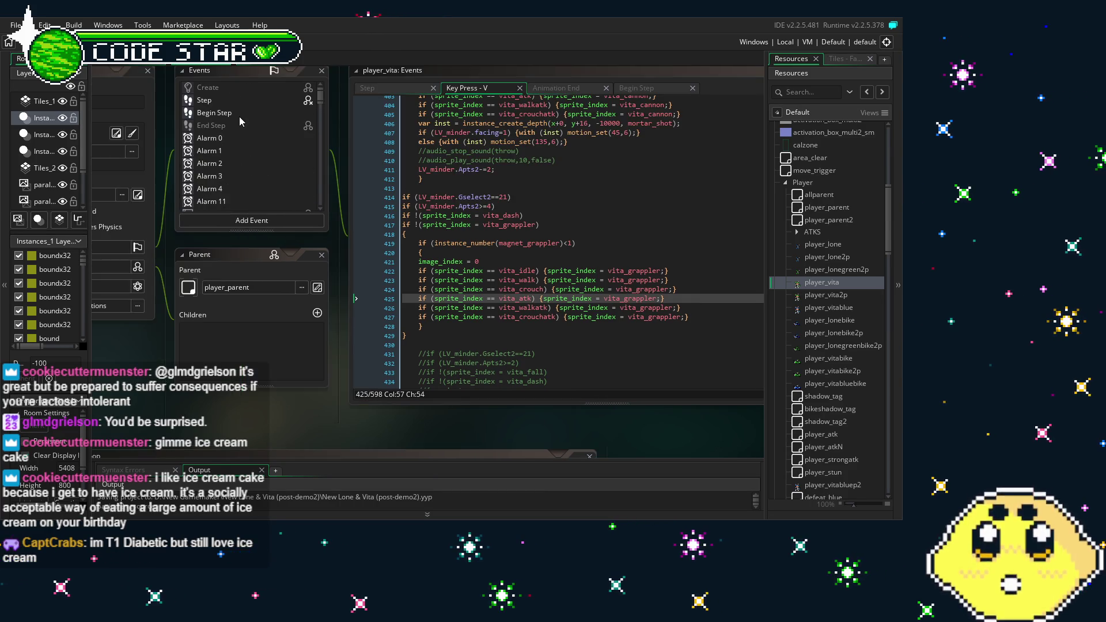
Step: Copy the vita_rpunch block (lines 156–166) from the Begin Step event
left_click(240, 114)
mouse_move(408, 284)
left_mouse_down()
mouse_move(396, 220)
mouse_move(375, 192)
left_mouse_up()
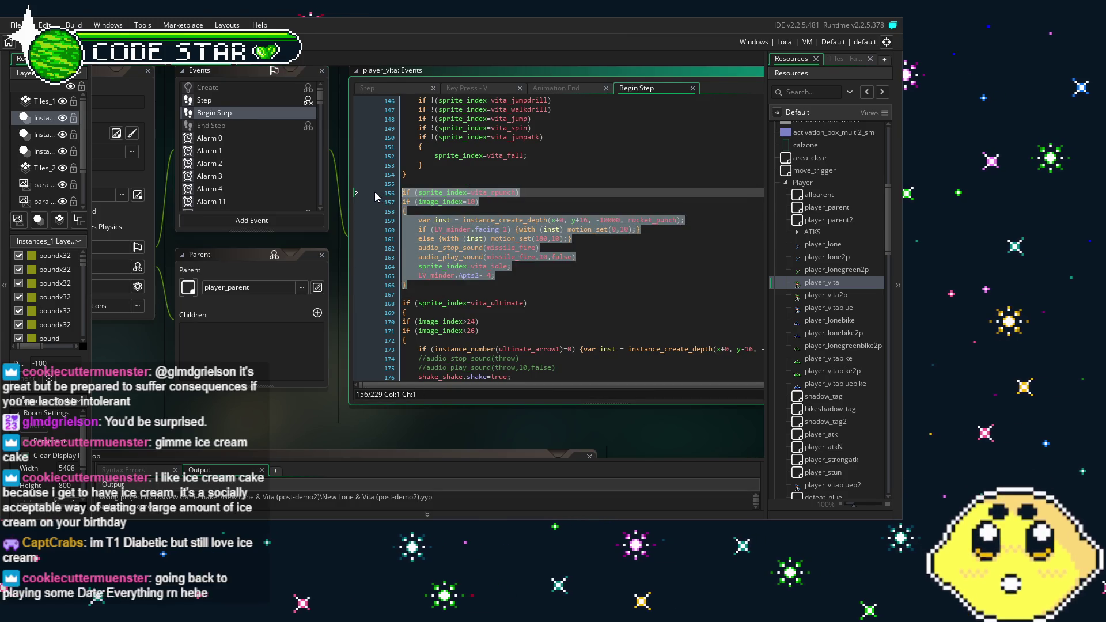
left_click(596, 268)
scroll(253, 172, "down", 10)
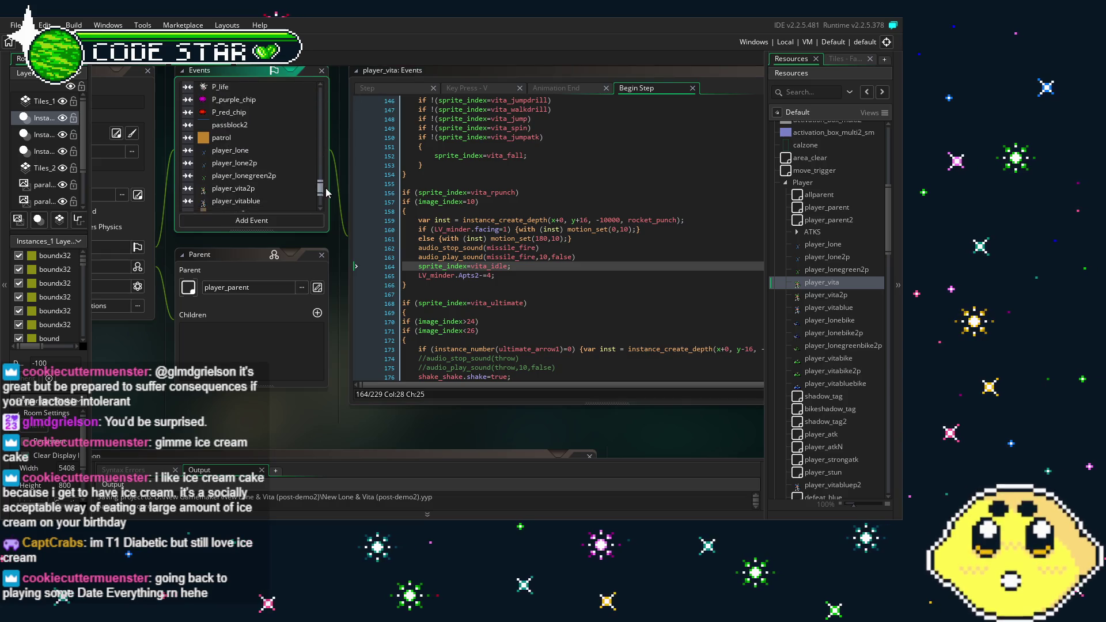
Step: Look through player_vita's Animation End code with its vita_axeend and vita_laser checks
left_click(222, 191)
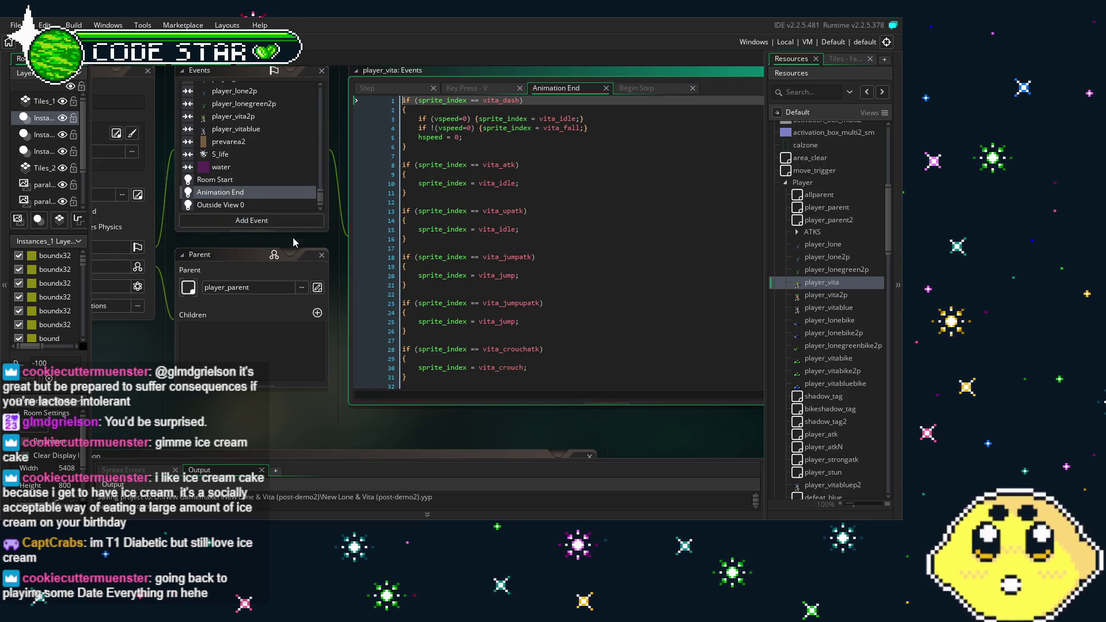
scroll(544, 363, "down", 2)
scroll(544, 363, "down", 3)
scroll(544, 363, "down", 20)
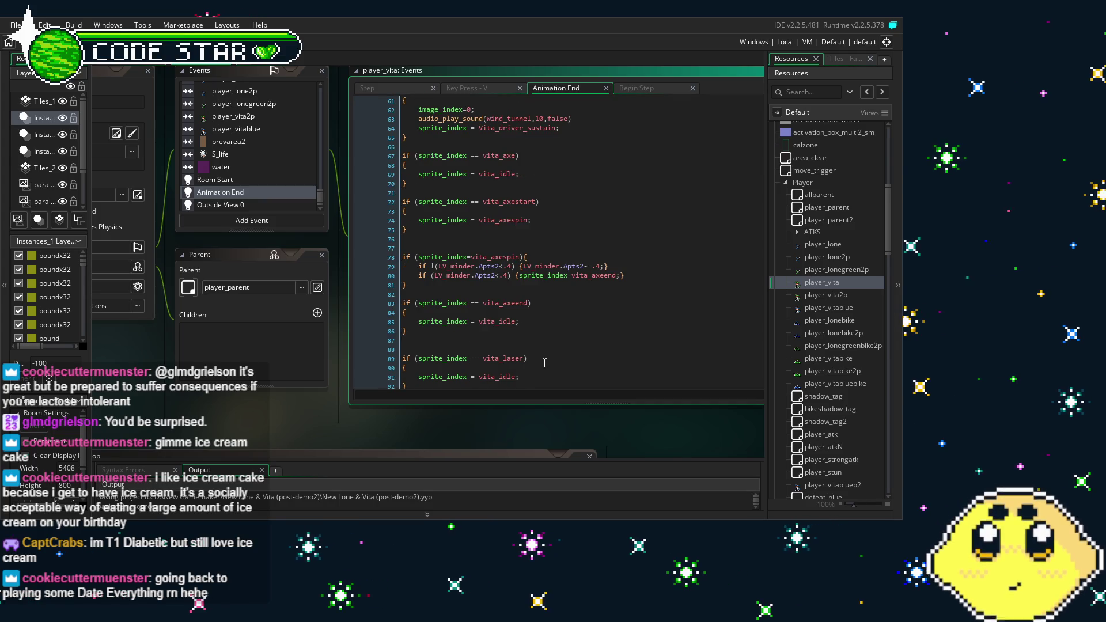
scroll(544, 363, "up", 12)
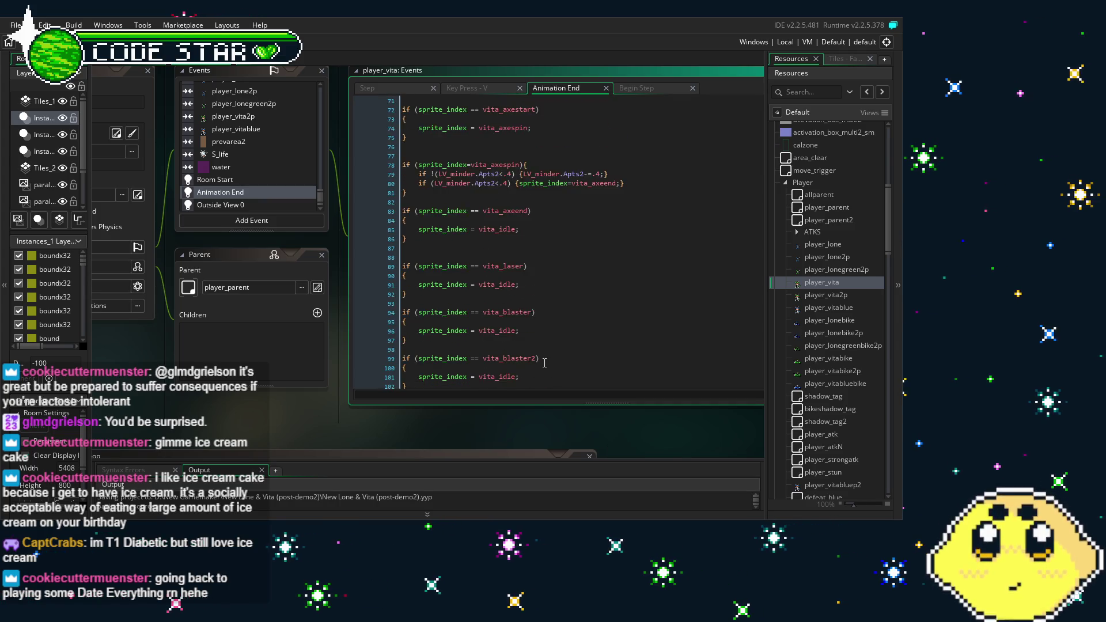
scroll(544, 362, "up", 3)
scroll(544, 363, "down", 8)
Step: Paste the copied vita_rpunch block after the vita_axeend block in Animation End
left_click(544, 238)
left_click(544, 294)
left_click(572, 348)
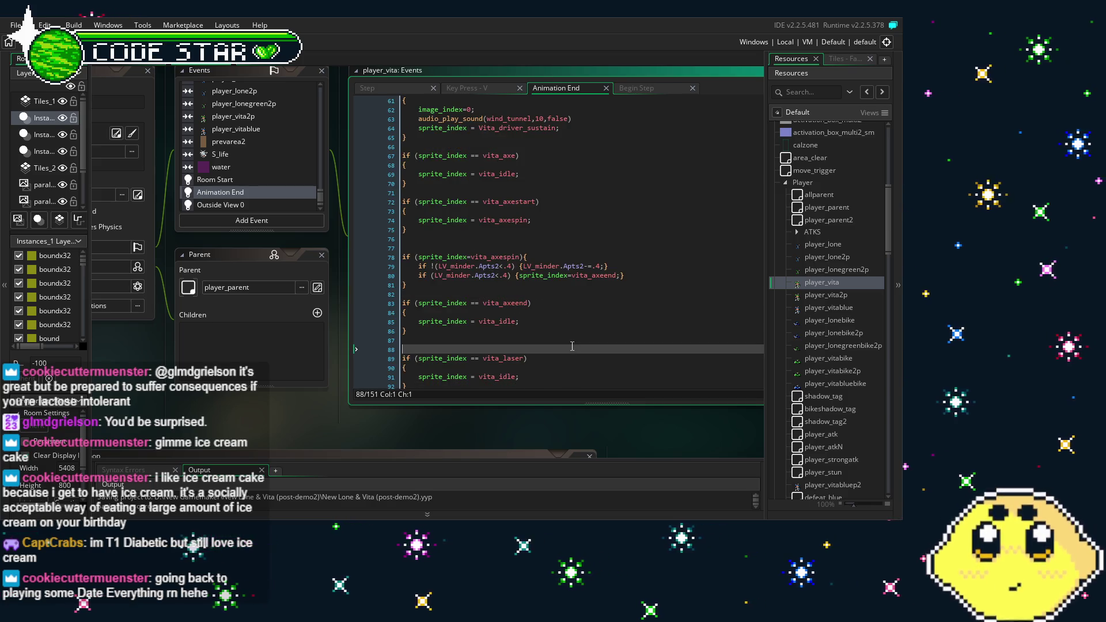
key("Return")
key("Up")
type("if (sprite_index=vita_rpunch) if (image_index=10) {     var inst = instance_create_depth(x+0, y+16, -10000, rocket_punch);     if (LV_minder.facing=1) {with (inst) motion_set(0,10);}     else {with (inst) motion_set(180,10);}     audio_stop_sound(missile_fire)     audio_play_sound(missile_fire,10,false)     sprite_index=vita_idle;     LV_minder.Apts2-=4; }")
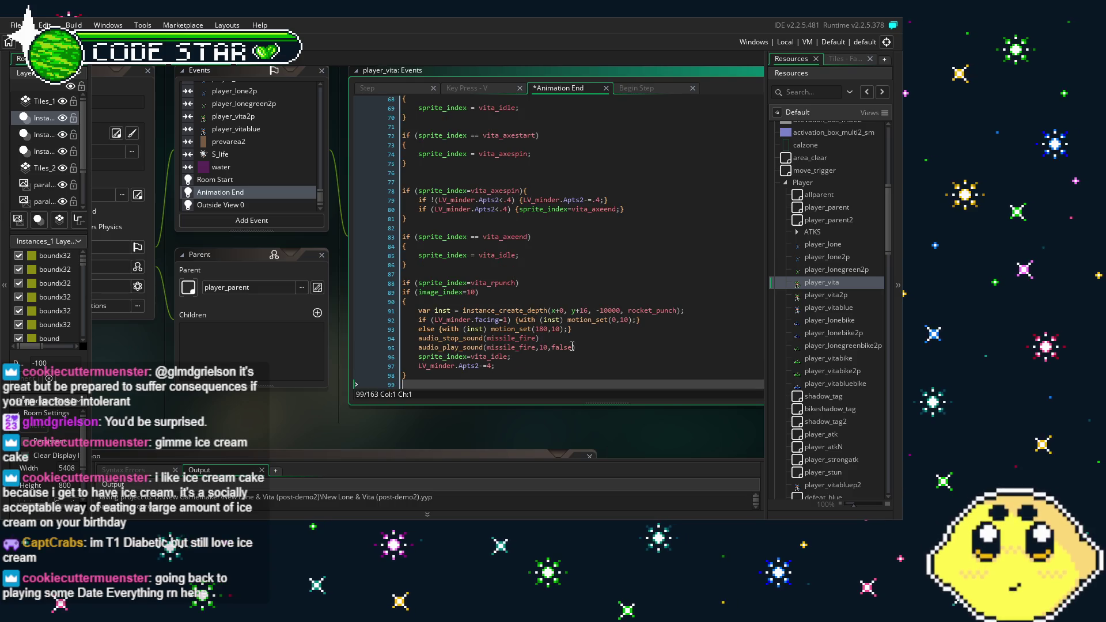
scroll(509, 238, "down", 4)
Step: Rename the pasted block's sprite check to vita_grappler and remove the image_index=10 condition
left_click(515, 239)
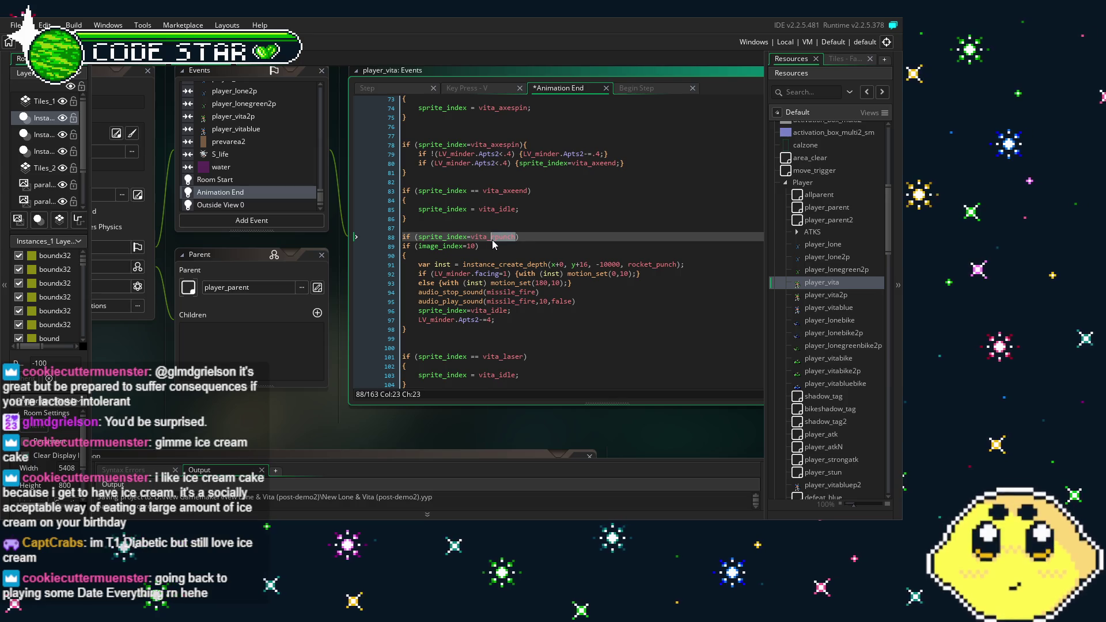
type("grappler")
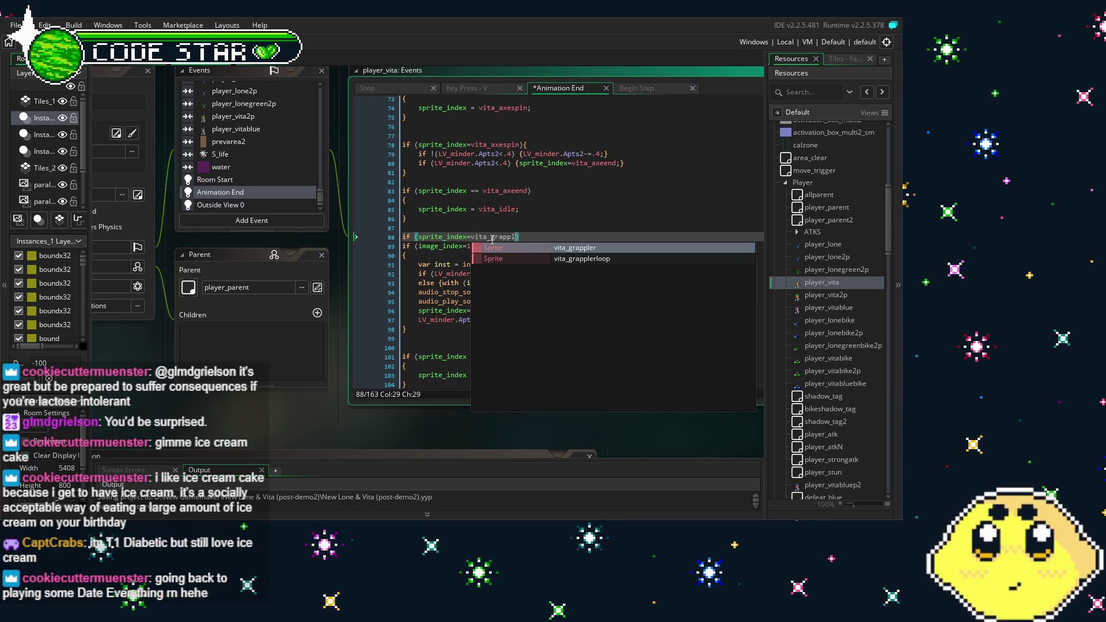
left_click(434, 258)
left_click_drag(480, 248, 400, 248)
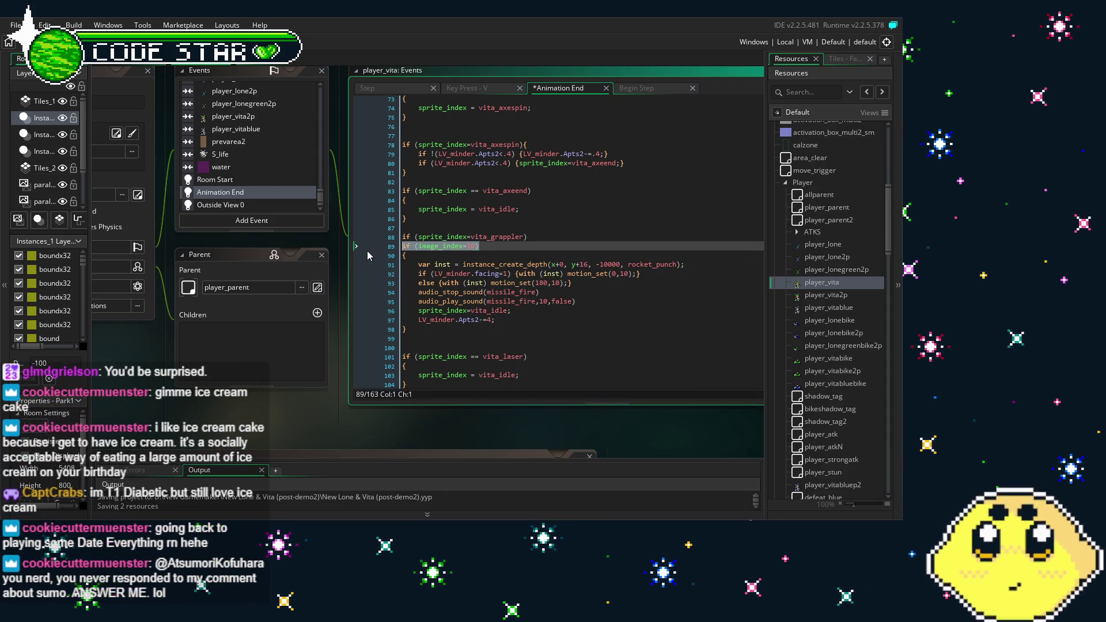
key("BackSpace")
key("BackSpace")
Step: Make the block switch sprite_index to vita_grapplerloop after firing rocket_punch and missile_fire
left_click(512, 300)
type("grapplerloop")
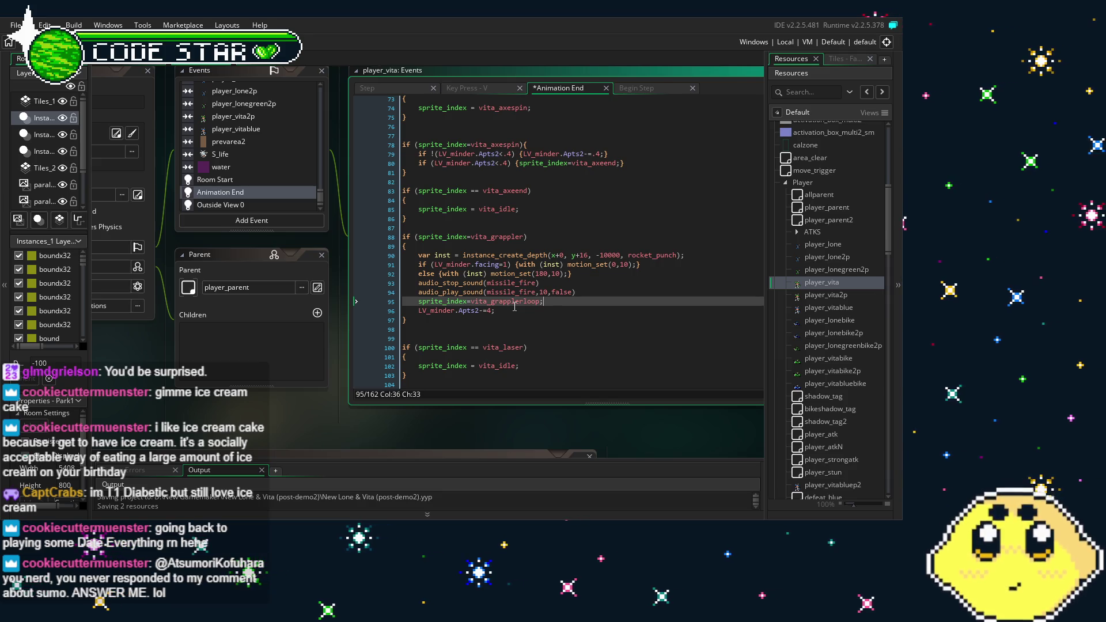
left_click(534, 319)
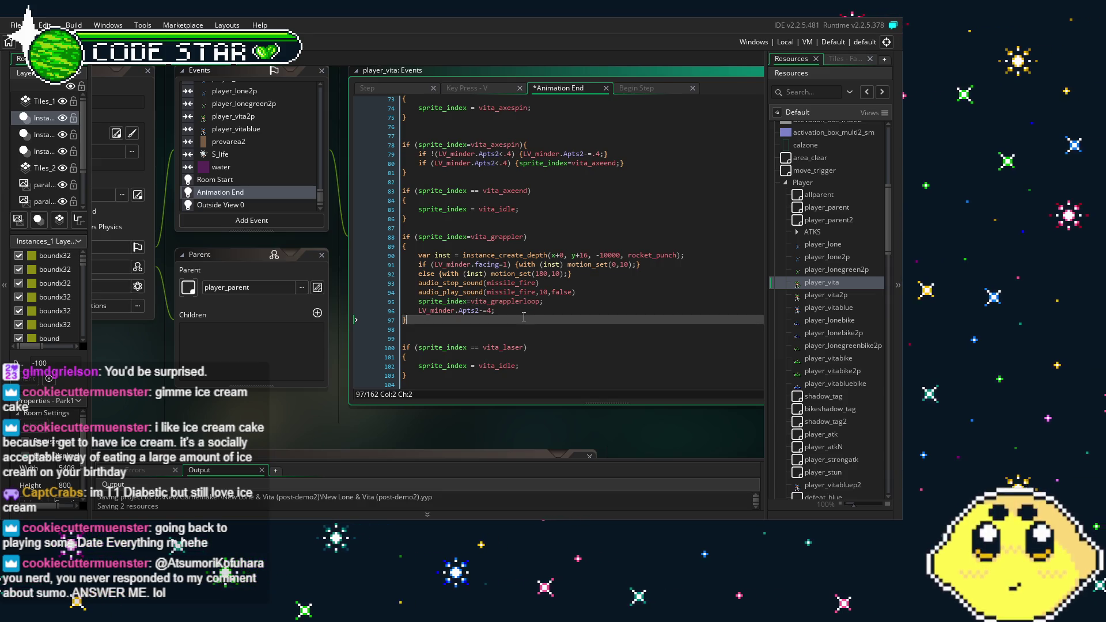
left_click(403, 329)
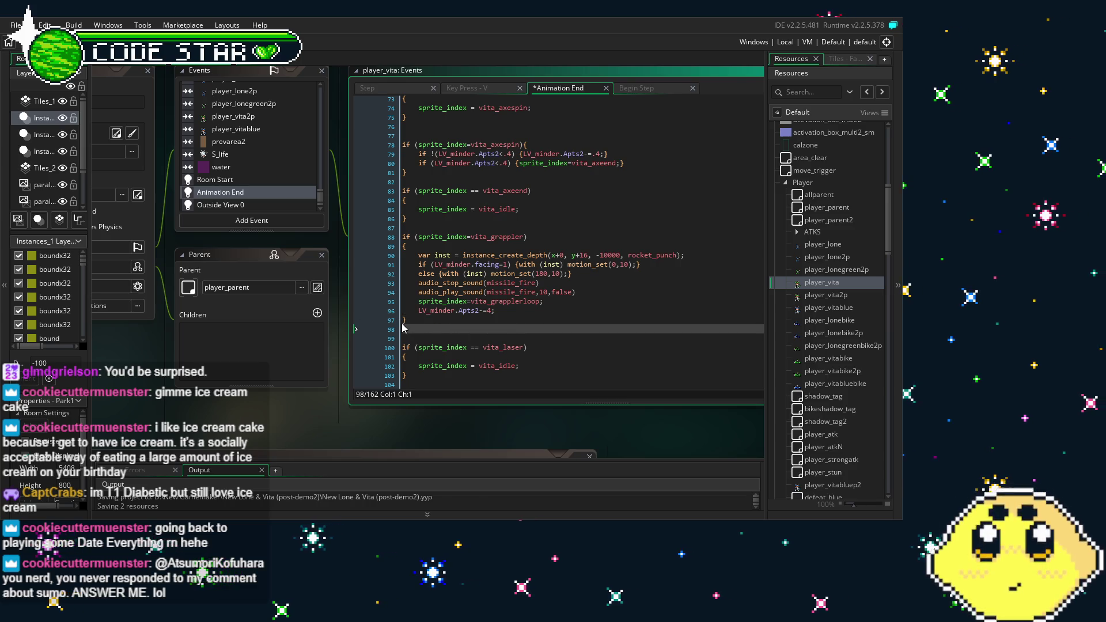
left_click(478, 247)
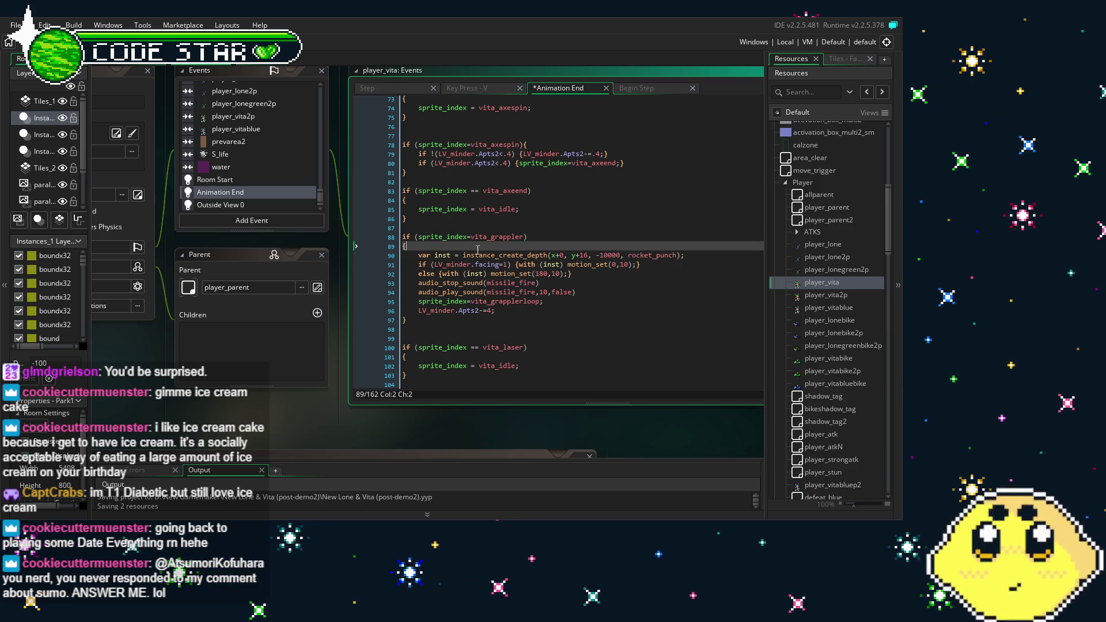
left_click(514, 293)
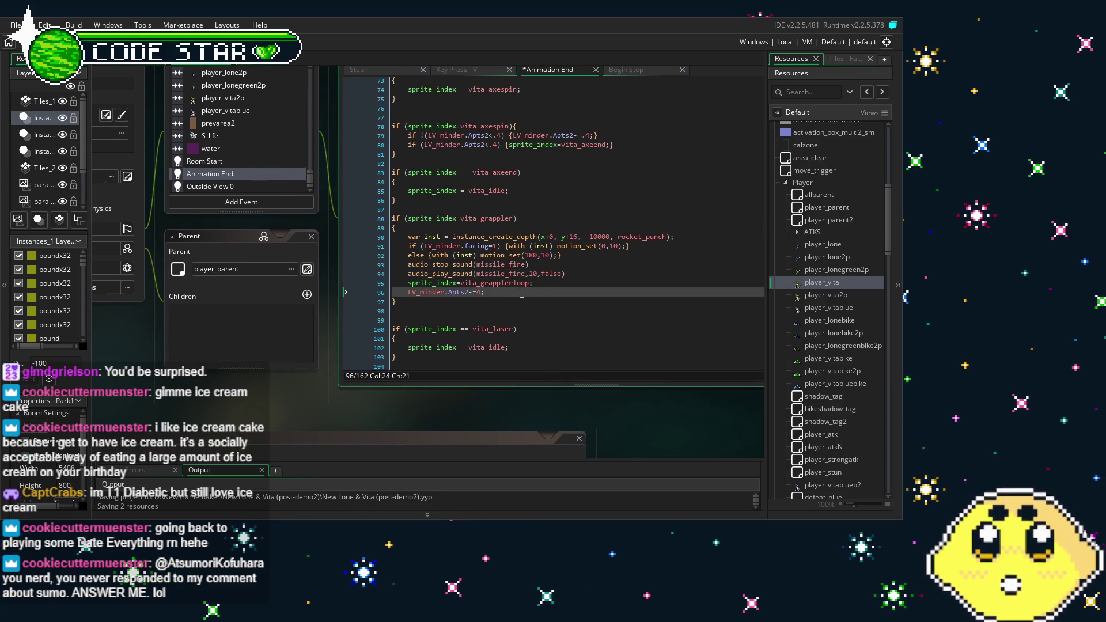
left_click(491, 302)
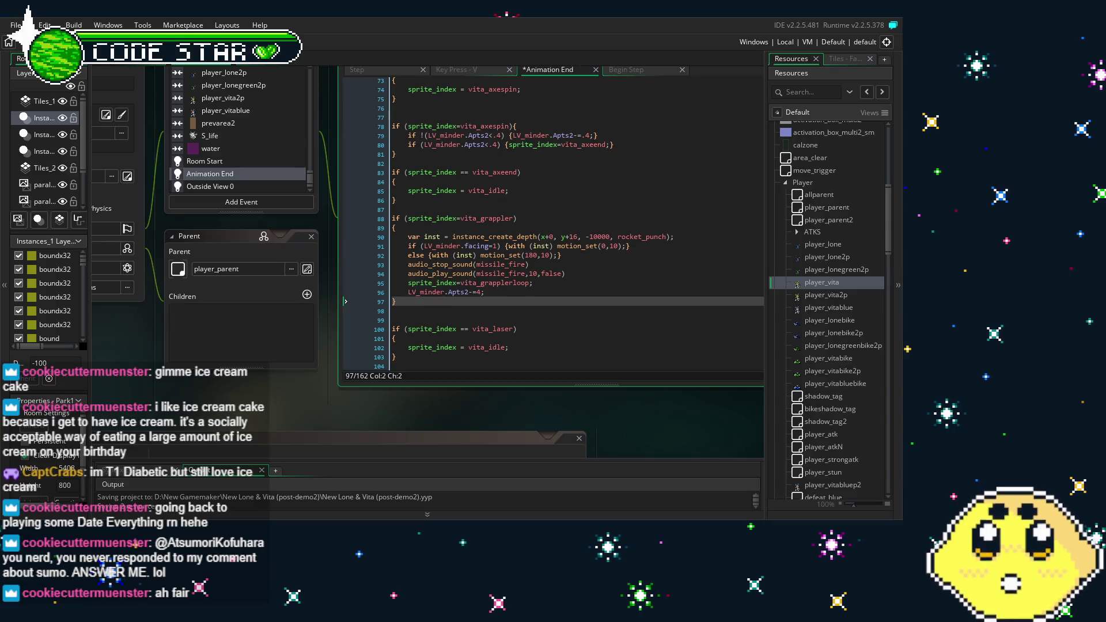
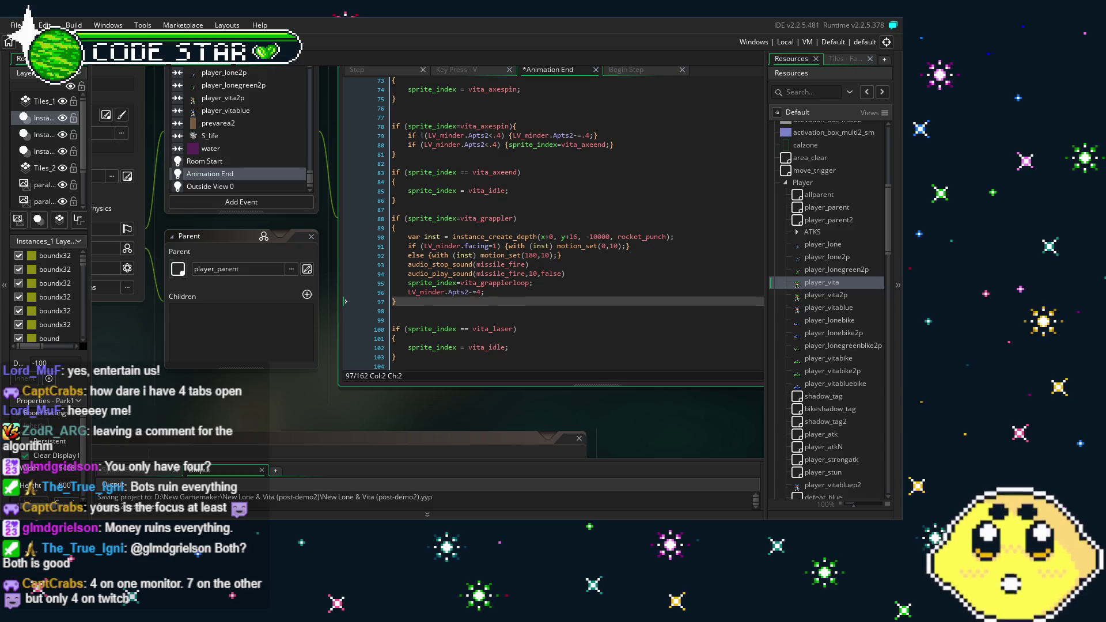
Step: Delete the empty line 98 after the vita_grappler block, then review the LV_minder facing check
mouse_move(352, 383)
left_mouse_down()
mouse_move(275, 388)
mouse_move(308, 392)
left_mouse_up()
left_click_drag(190, 408, 201, 407)
left_click(398, 319)
key("BackSpace")
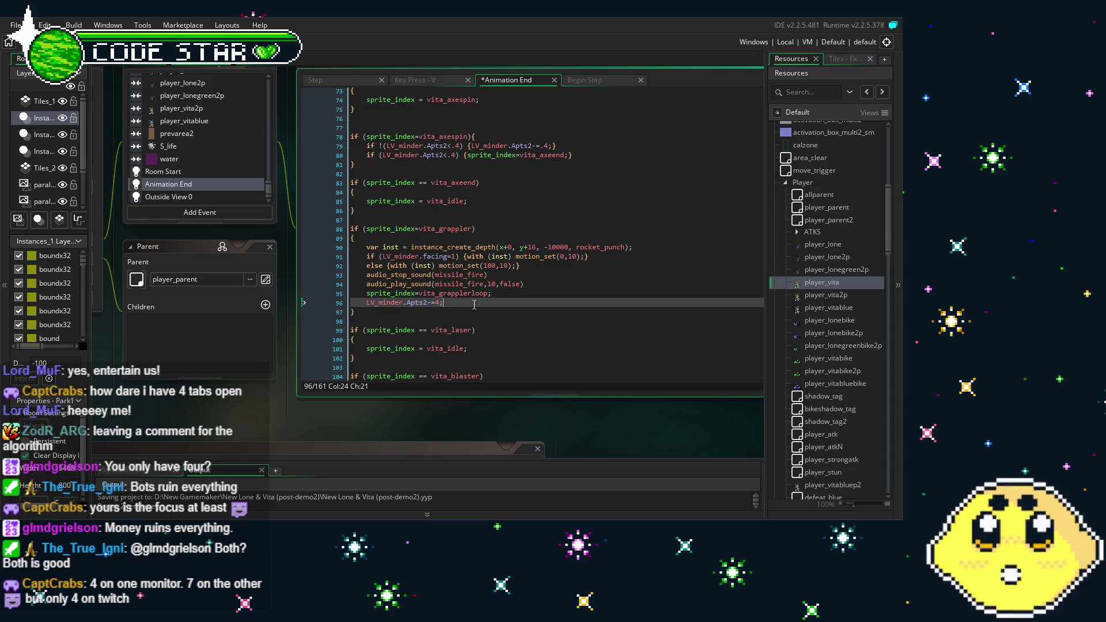
left_click(389, 238)
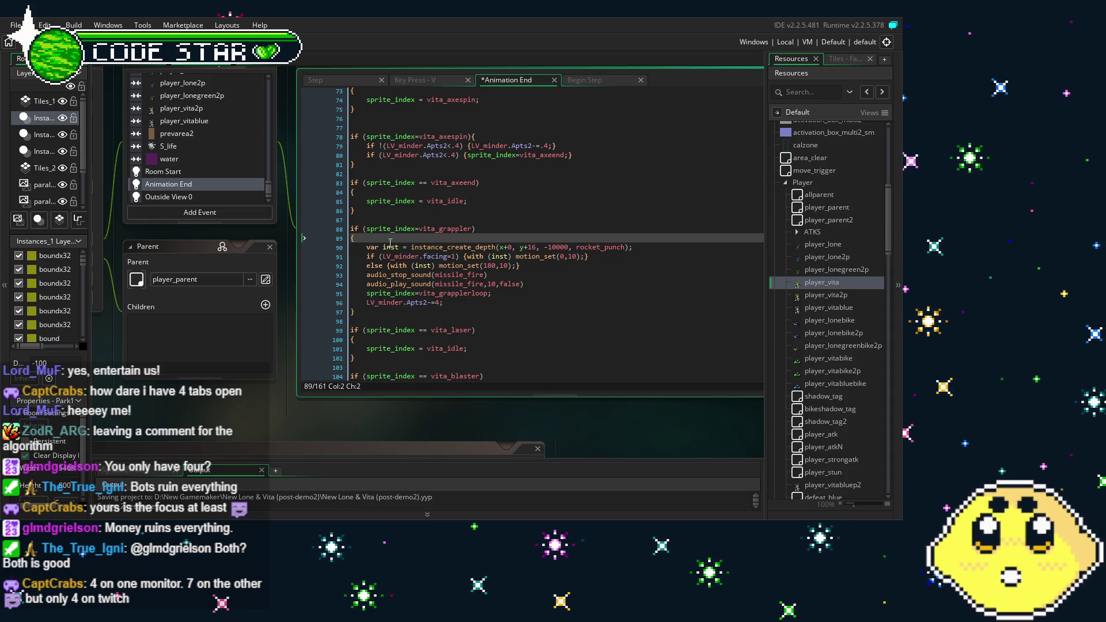
left_click(397, 257)
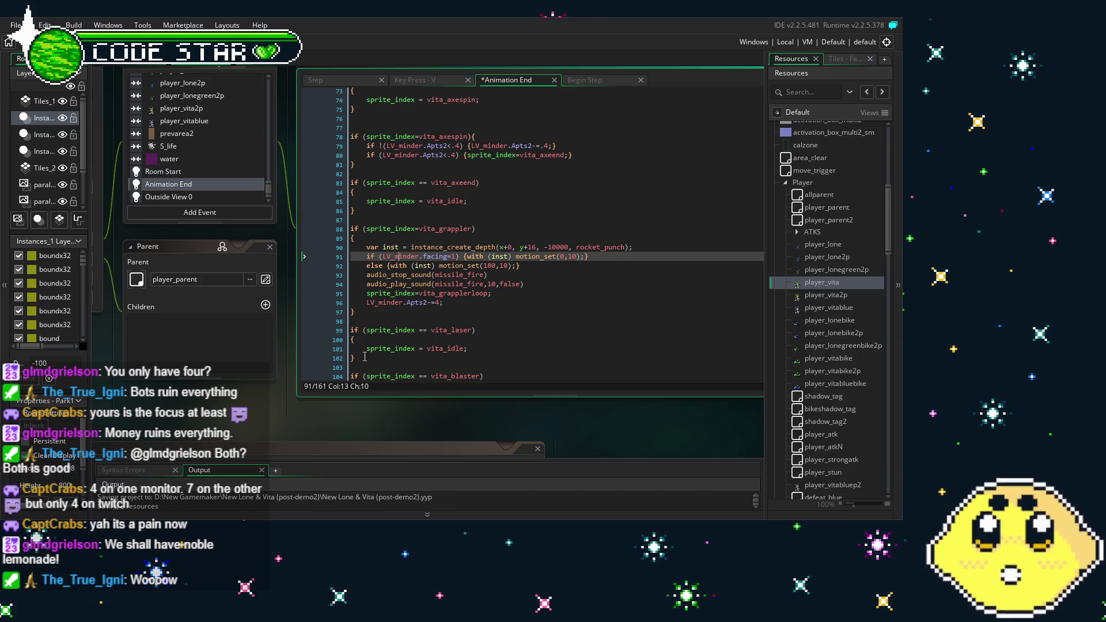
scroll(491, 292, "down", 3)
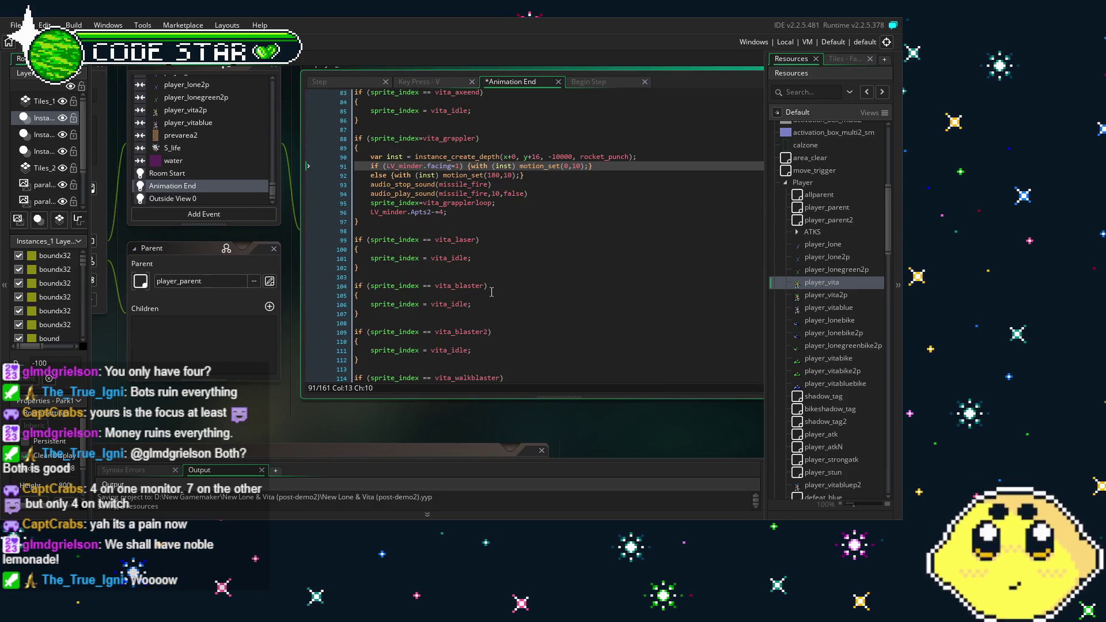
scroll(491, 292, "up", 1)
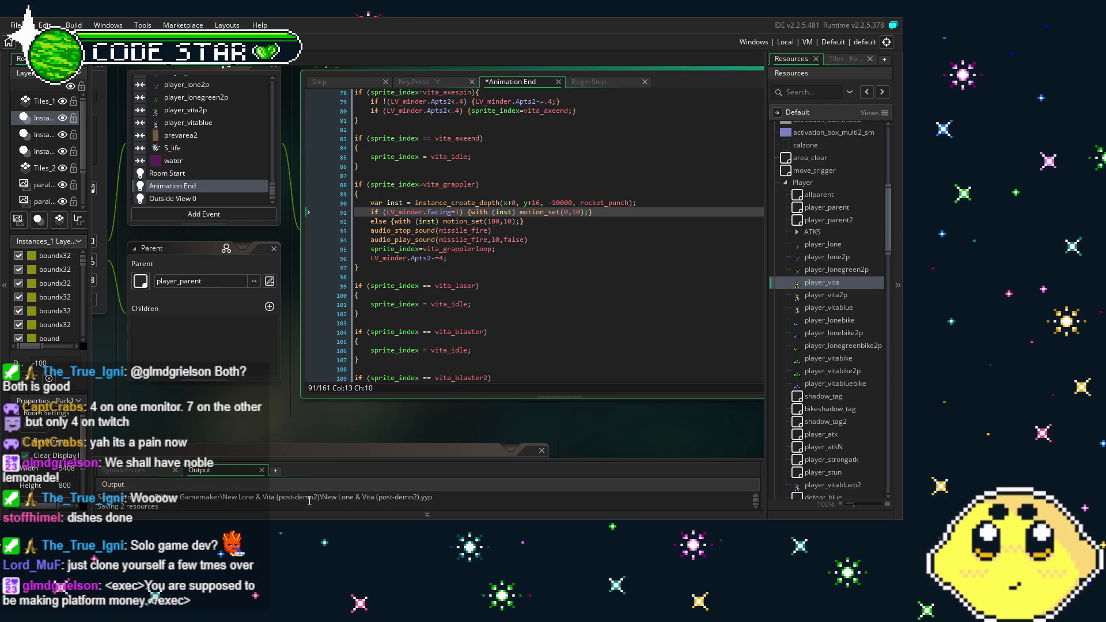
left_click_drag(357, 427, 310, 428)
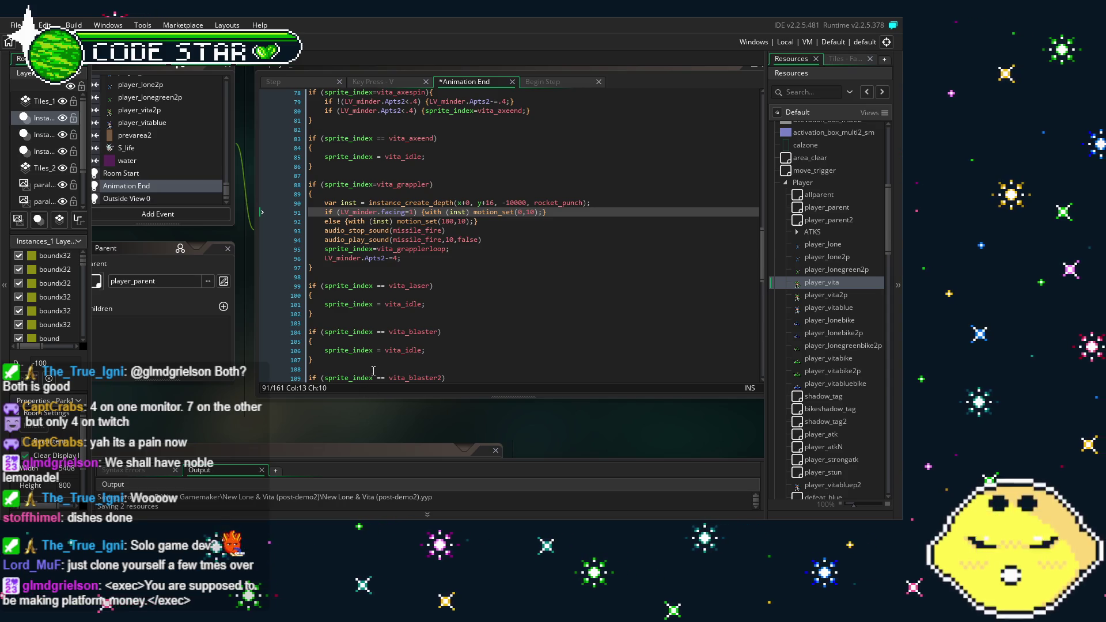
scroll(373, 397, "up", 1)
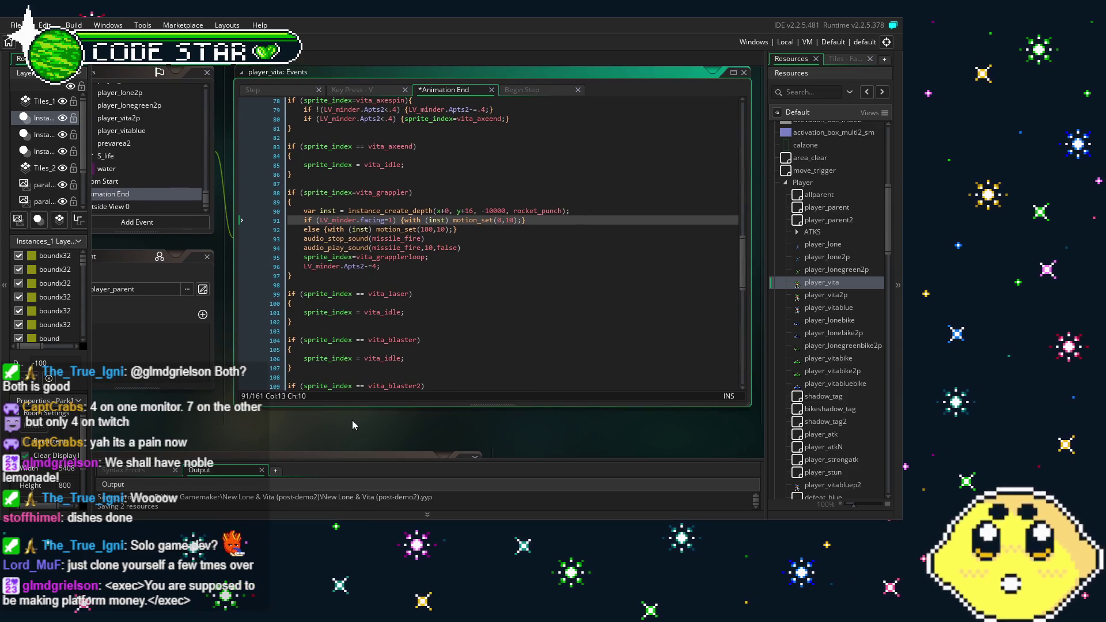
scroll(252, 415, "left", 1)
scroll(263, 413, "down", 1)
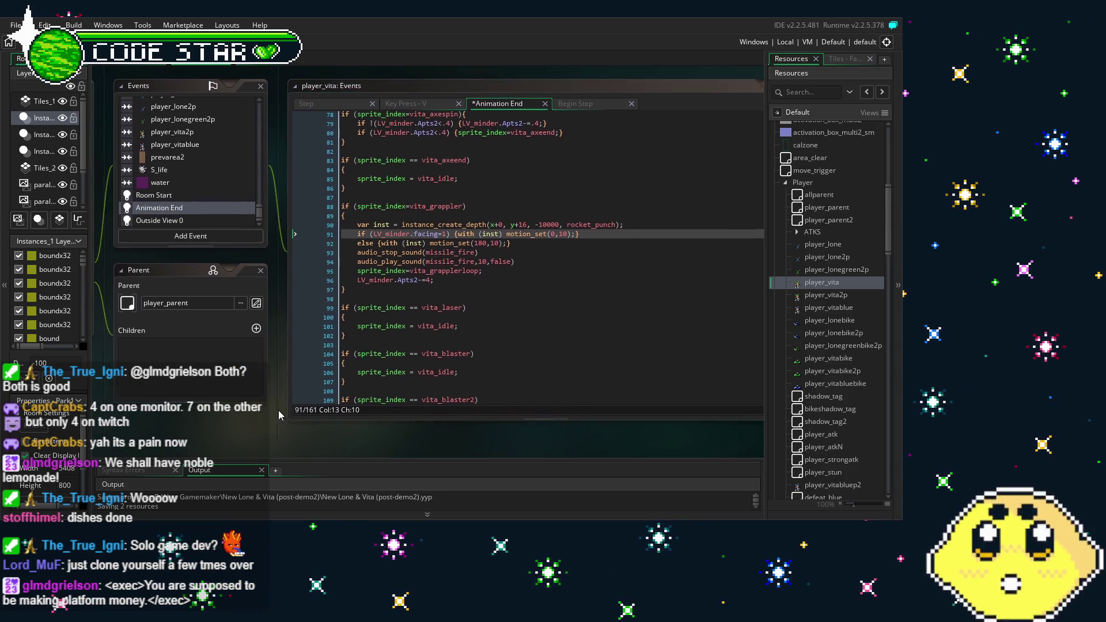
scroll(275, 410, "left", 4)
scroll(316, 413, "right", 1)
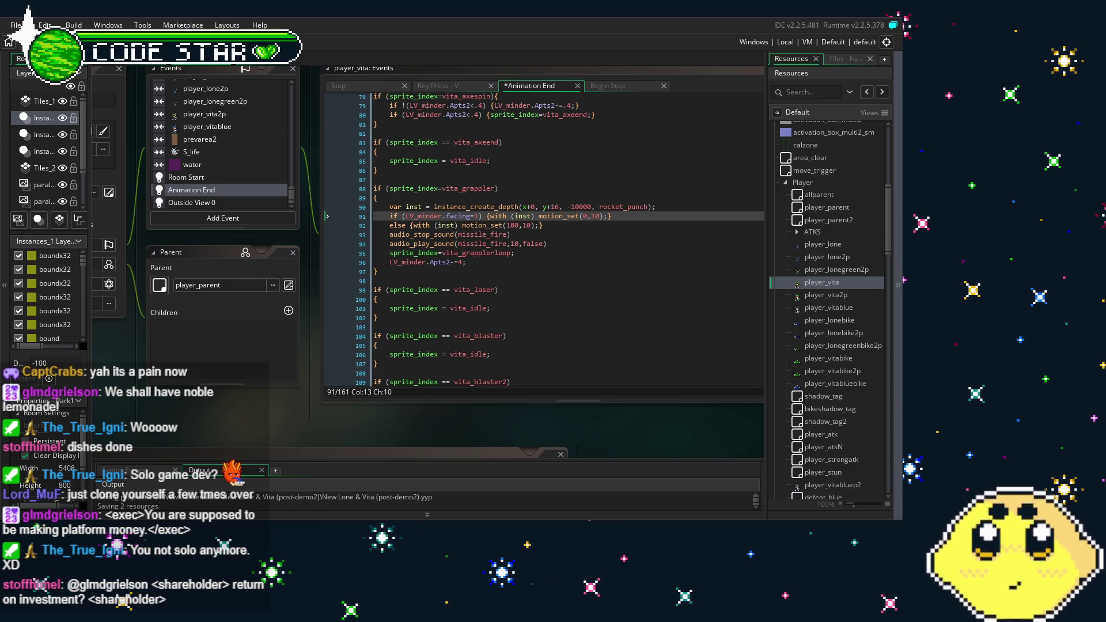
mouse_move(358, 410)
left_mouse_down()
mouse_move(343, 413)
mouse_move(384, 414)
left_mouse_up()
left_click_drag(229, 414, 267, 420)
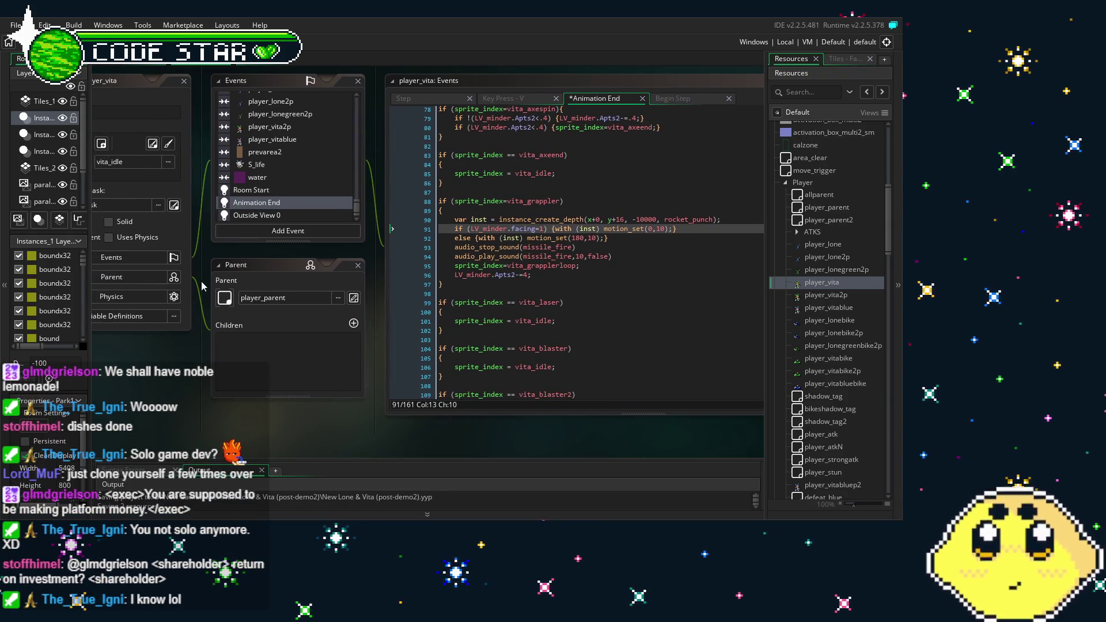
scroll(286, 171, "up", 5)
scroll(286, 172, "up", 10)
scroll(601, 355, "down", 3)
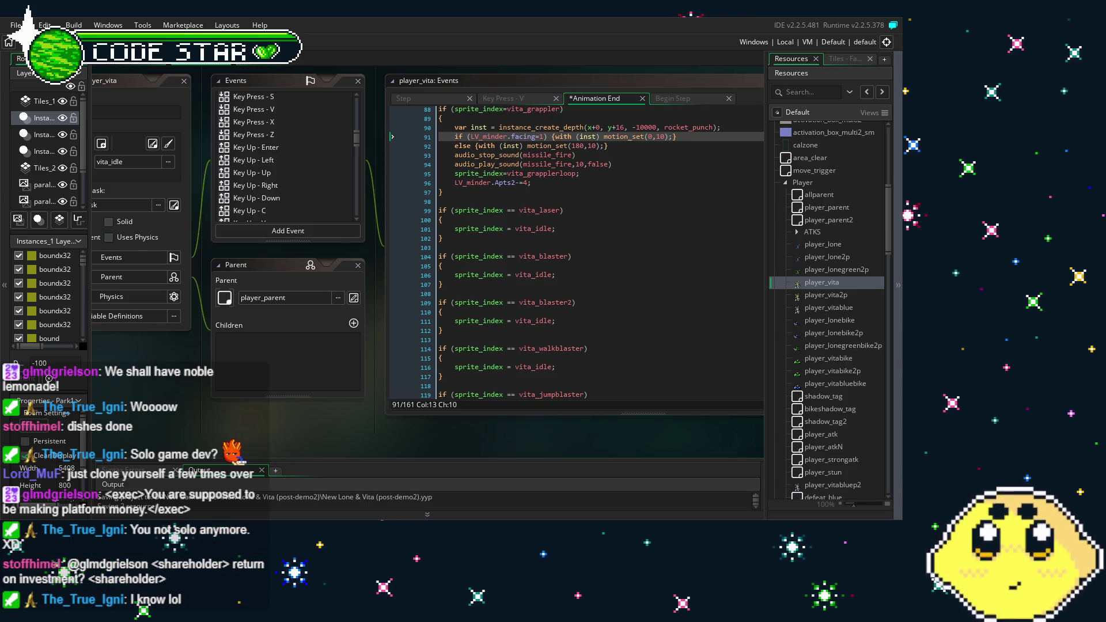
scroll(384, 433, "right", 1)
scroll(486, 358, "down", 10)
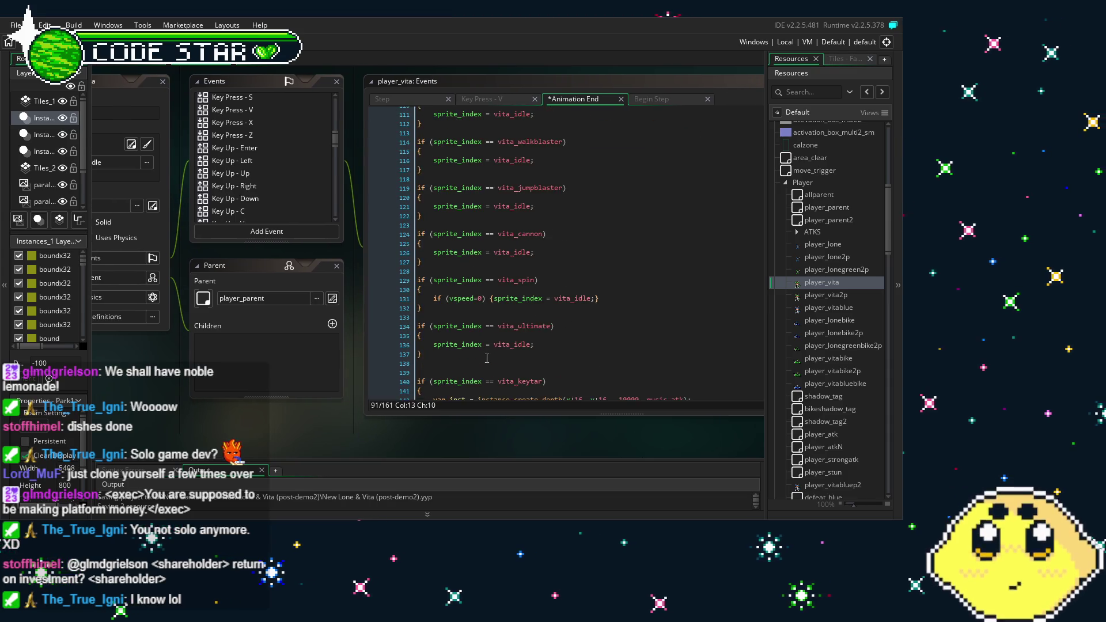
scroll(487, 359, "down", 5)
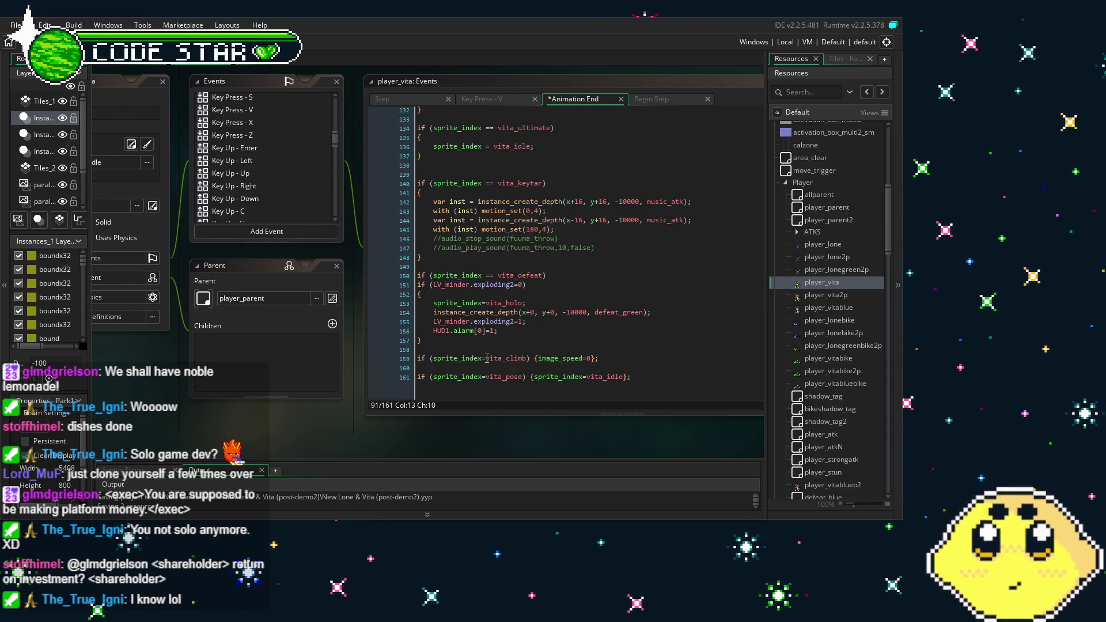
scroll(354, 276, "left", 1)
scroll(282, 213, "up", 5)
scroll(282, 213, "up", 3)
scroll(536, 306, "up", 2)
scroll(536, 307, "up", 3)
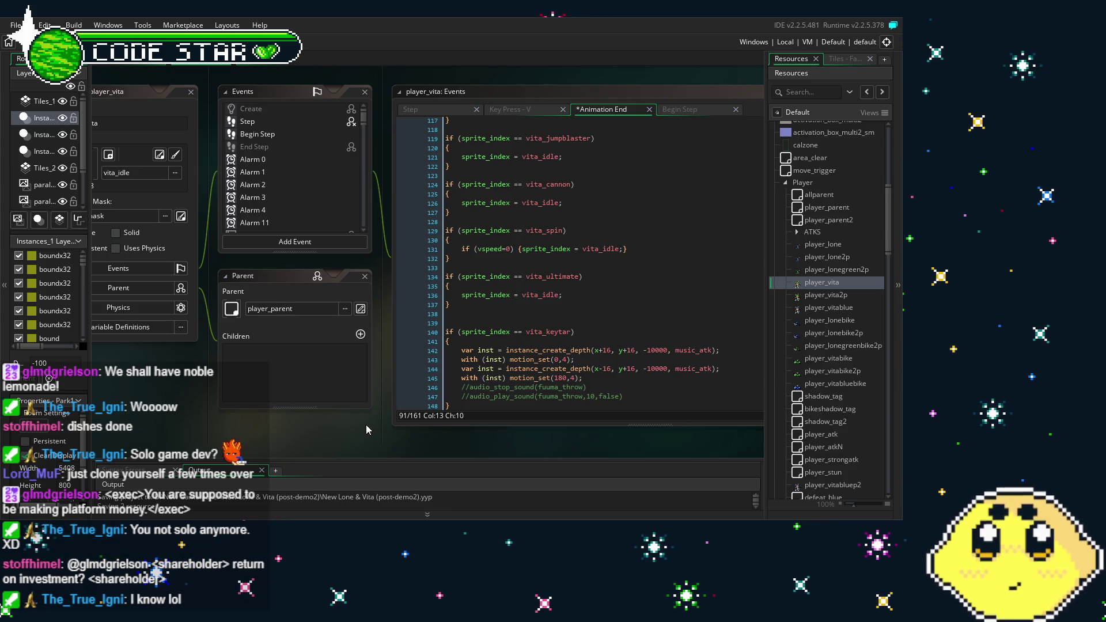
left_click_drag(365, 424, 424, 422)
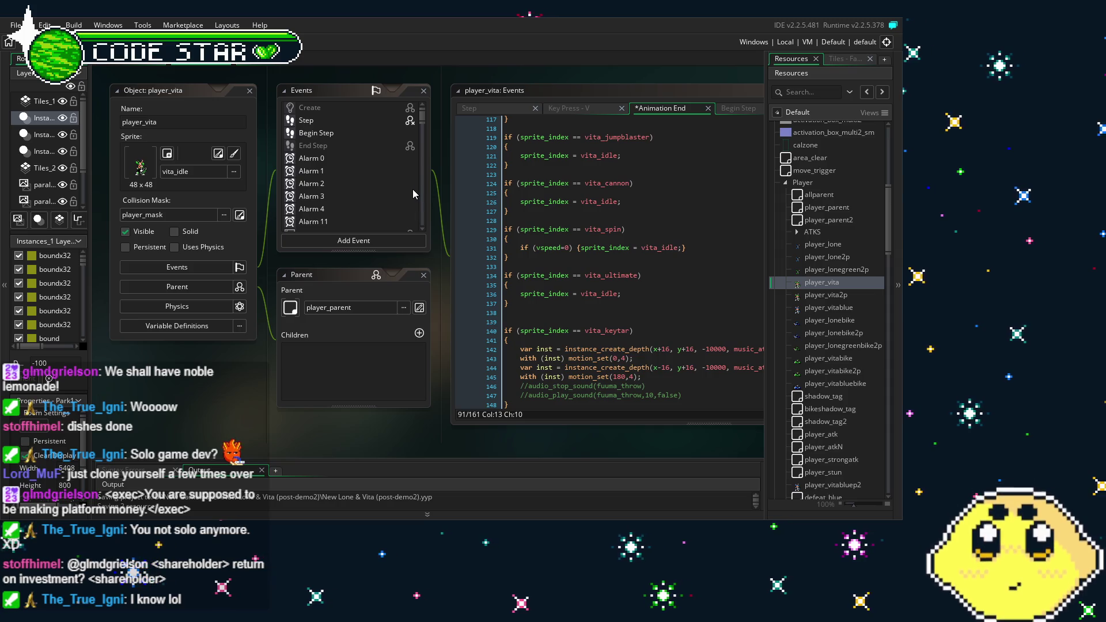
scroll(518, 320, "down", 4)
scroll(518, 320, "down", 1)
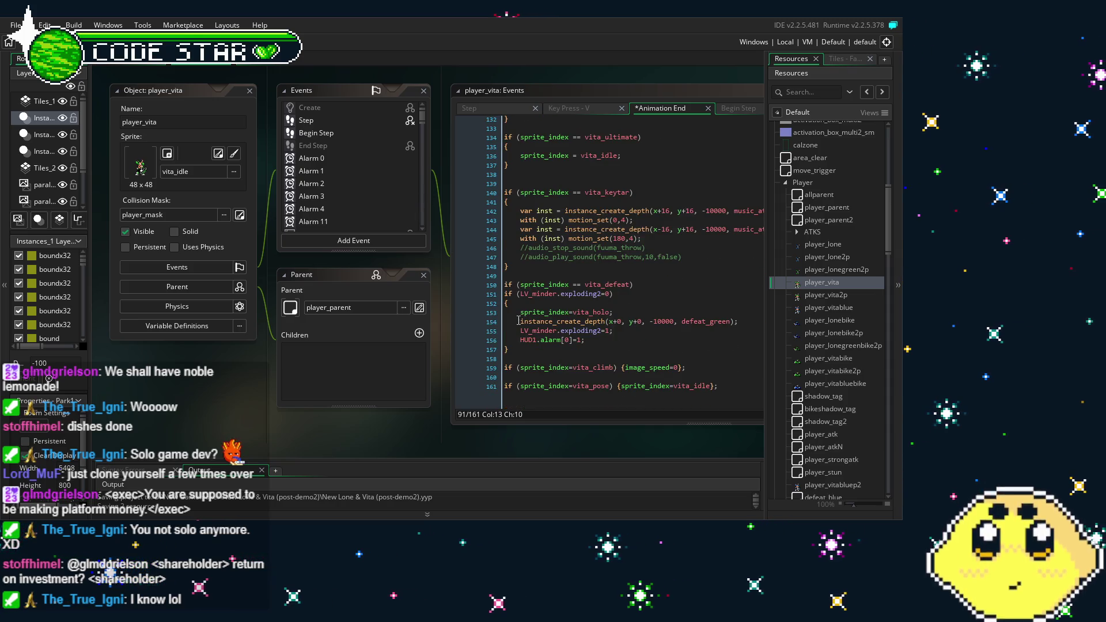
left_click_drag(450, 414, 423, 415)
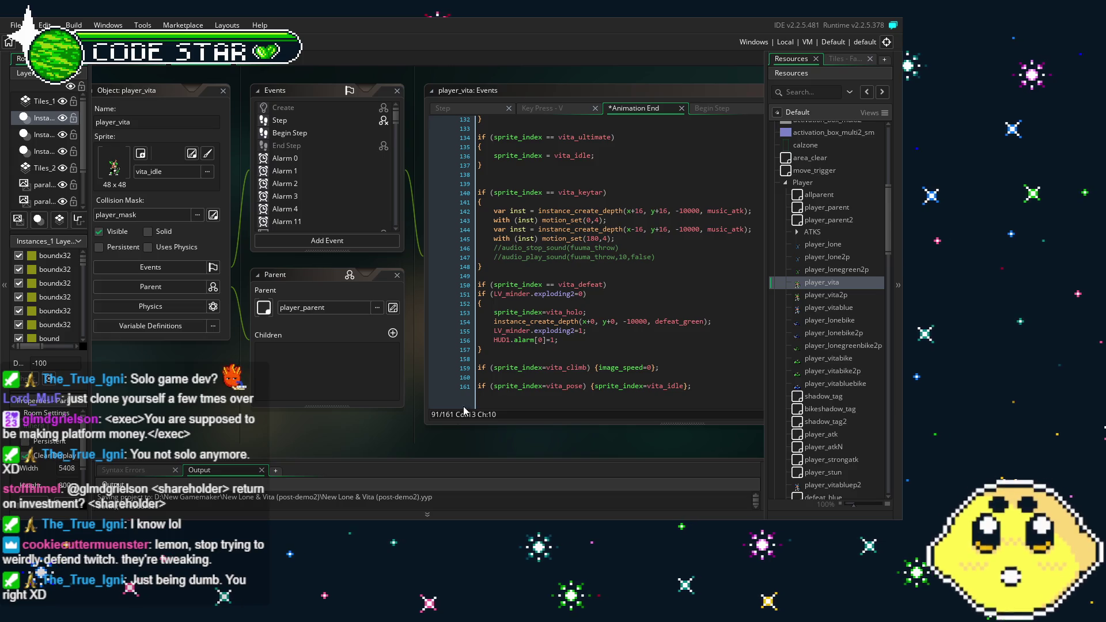
left_click_drag(429, 430, 389, 437)
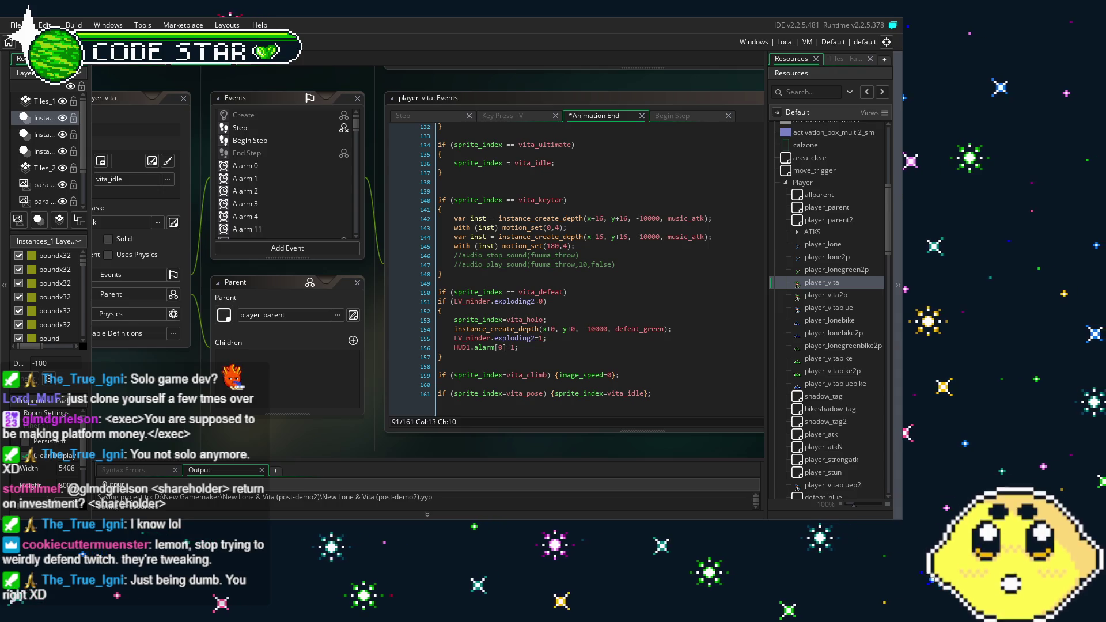
left_click_drag(338, 416, 319, 416)
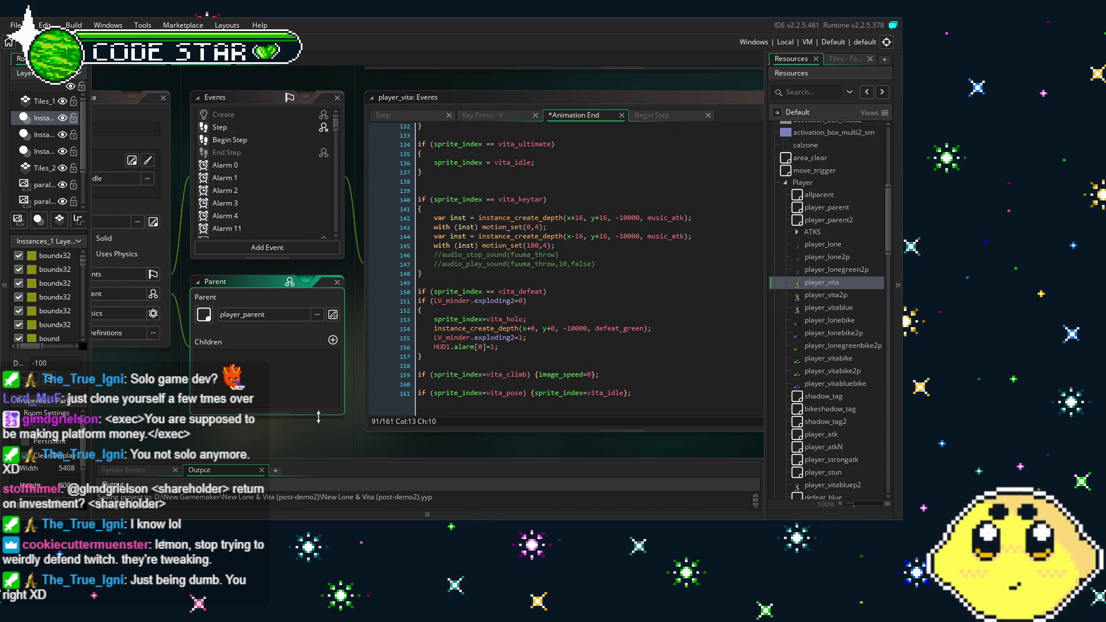
left_click_drag(208, 211, 230, 210)
scroll(231, 190, "down", 3)
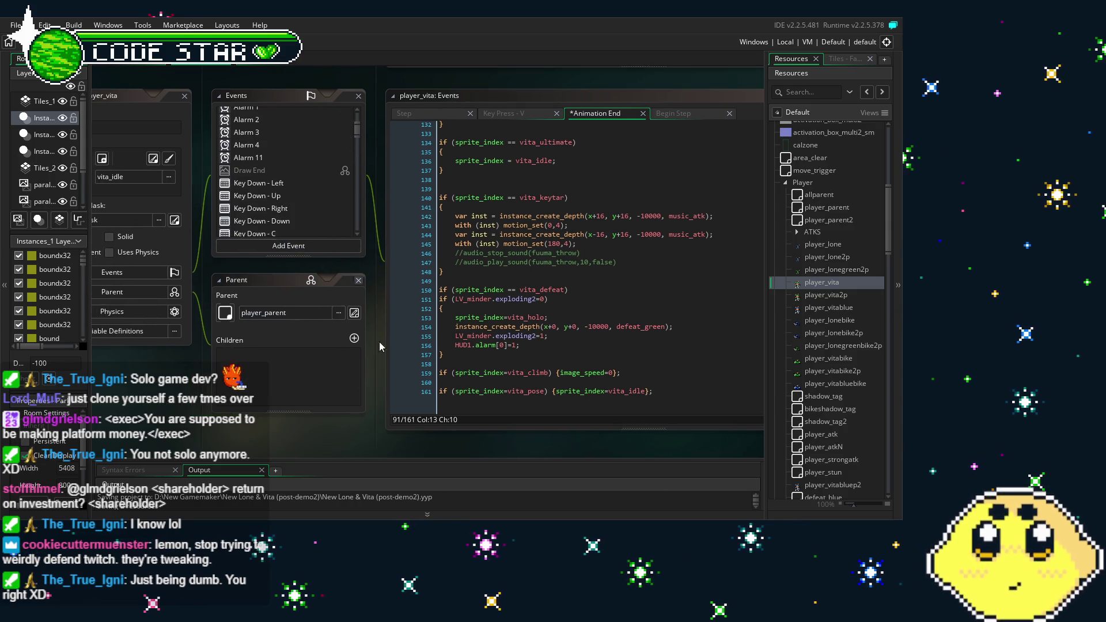
mouse_move(423, 387)
left_mouse_down()
mouse_move(313, 403)
mouse_move(343, 387)
left_mouse_up()
scroll(434, 380, "up", 4)
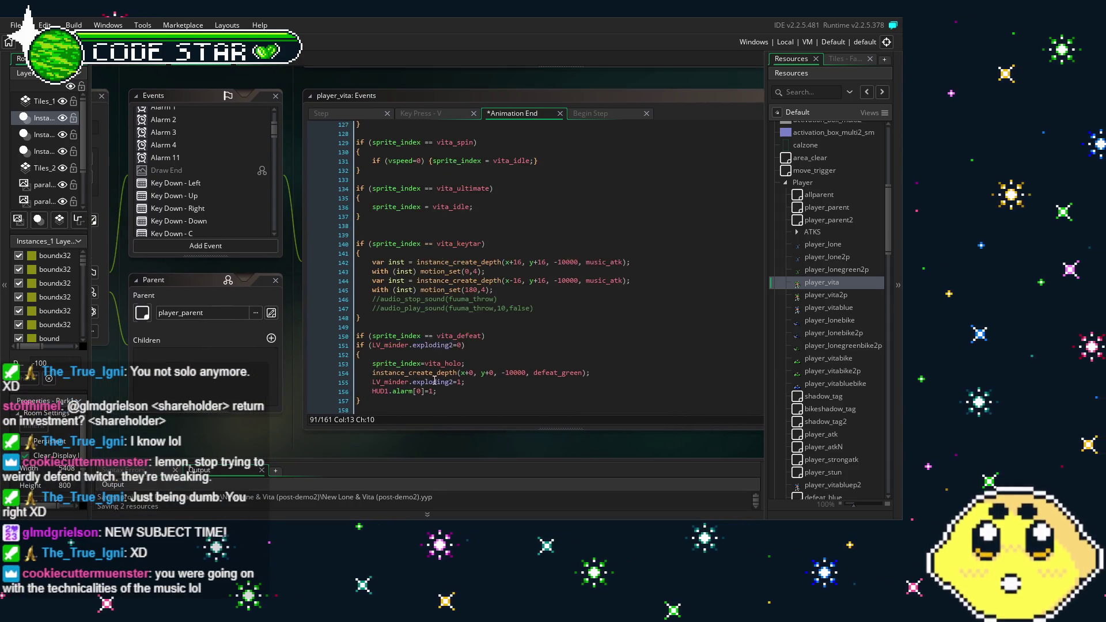
scroll(434, 380, "down", 4)
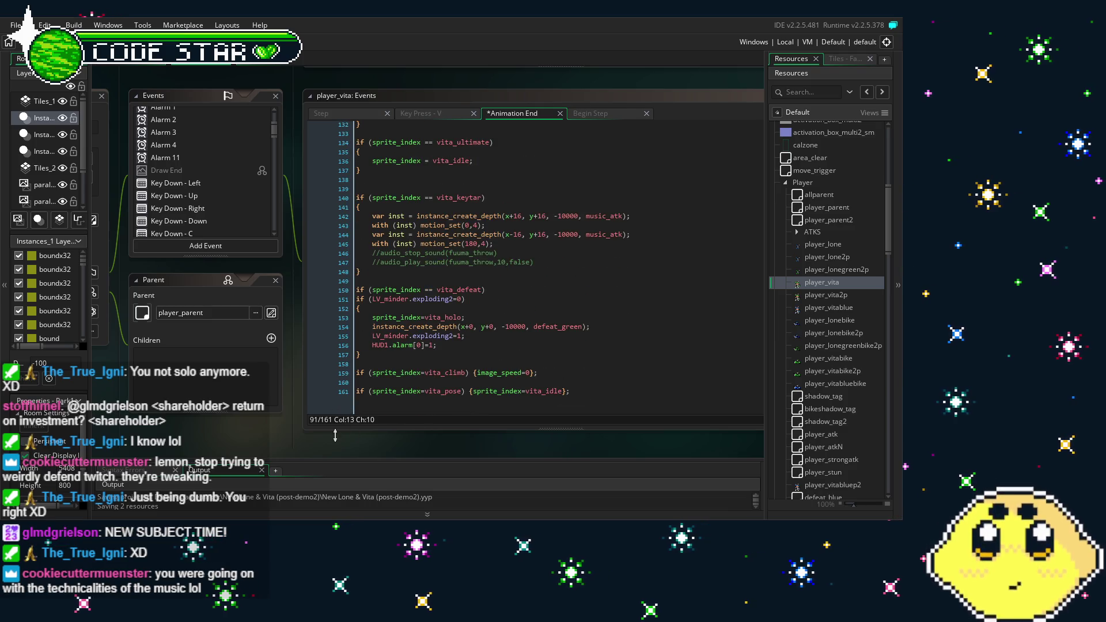
scroll(419, 390, "up", 2)
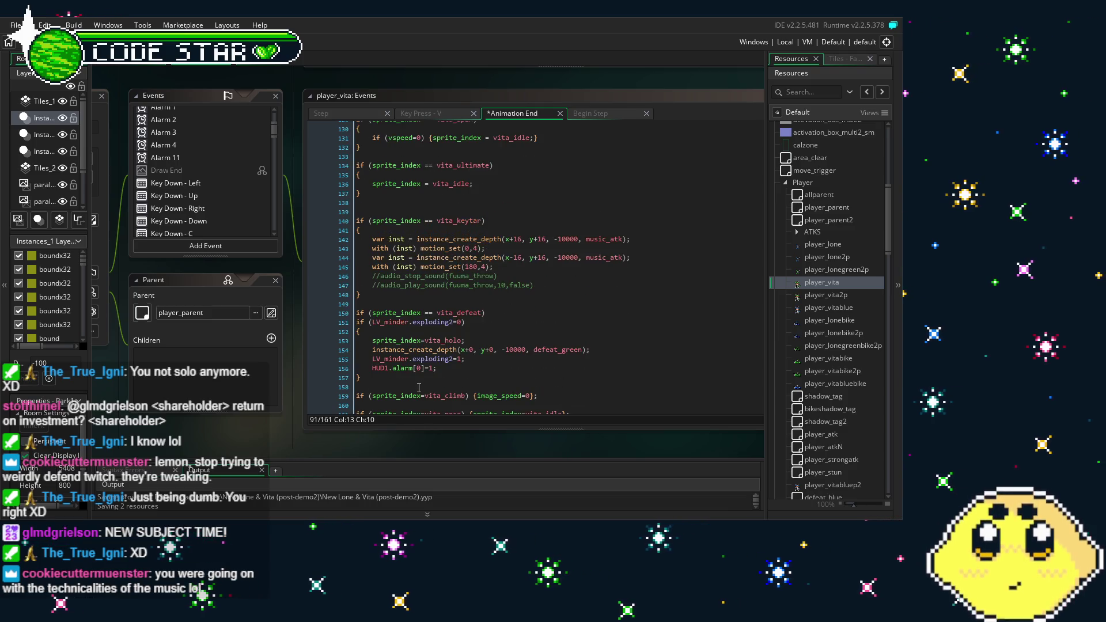
scroll(419, 390, "up", 2)
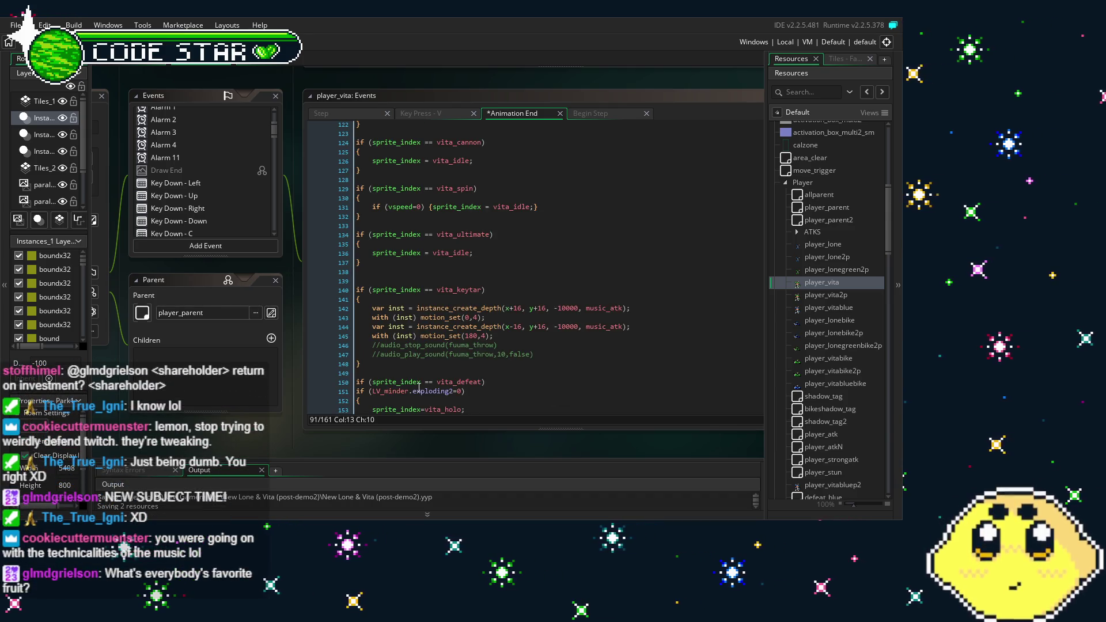
scroll(419, 391, "up", 12)
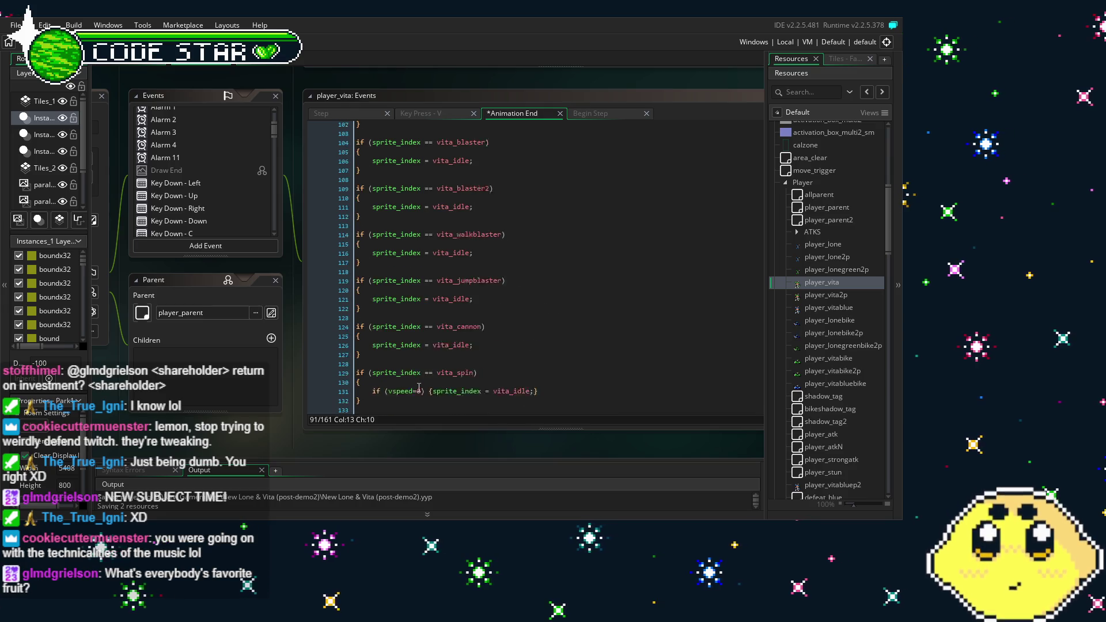
scroll(418, 388, "up", 2)
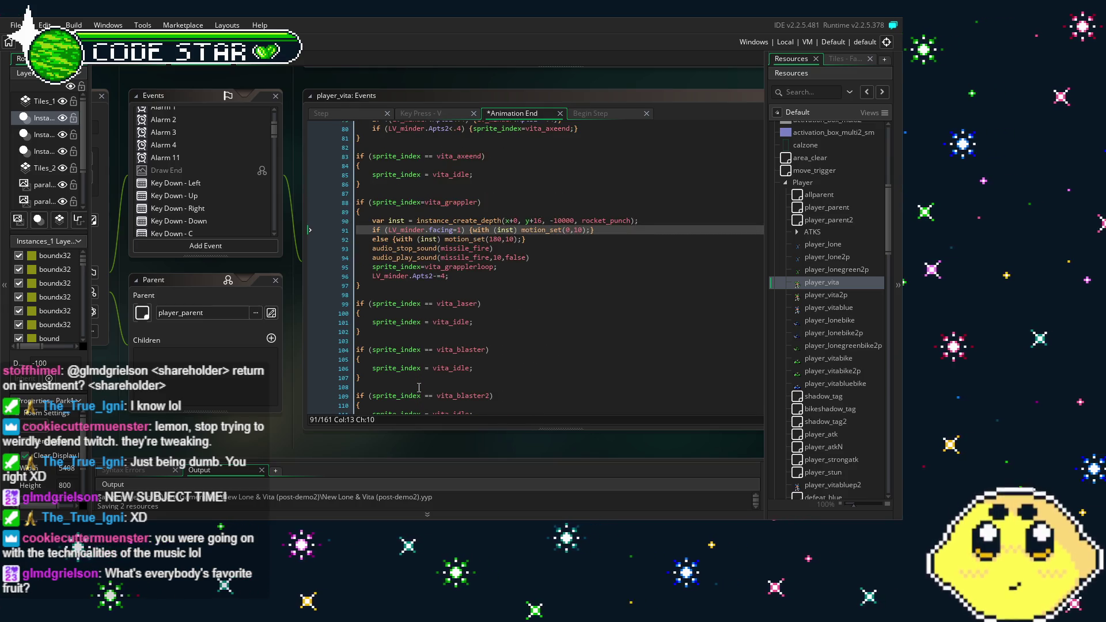
scroll(418, 387, "down", 9)
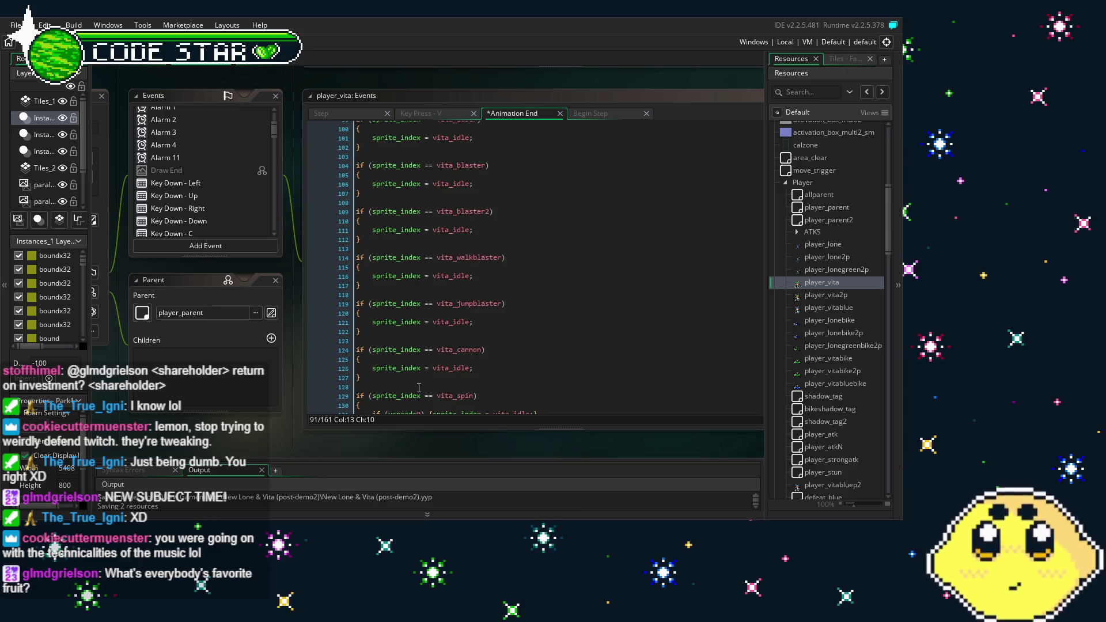
scroll(419, 387, "down", 6)
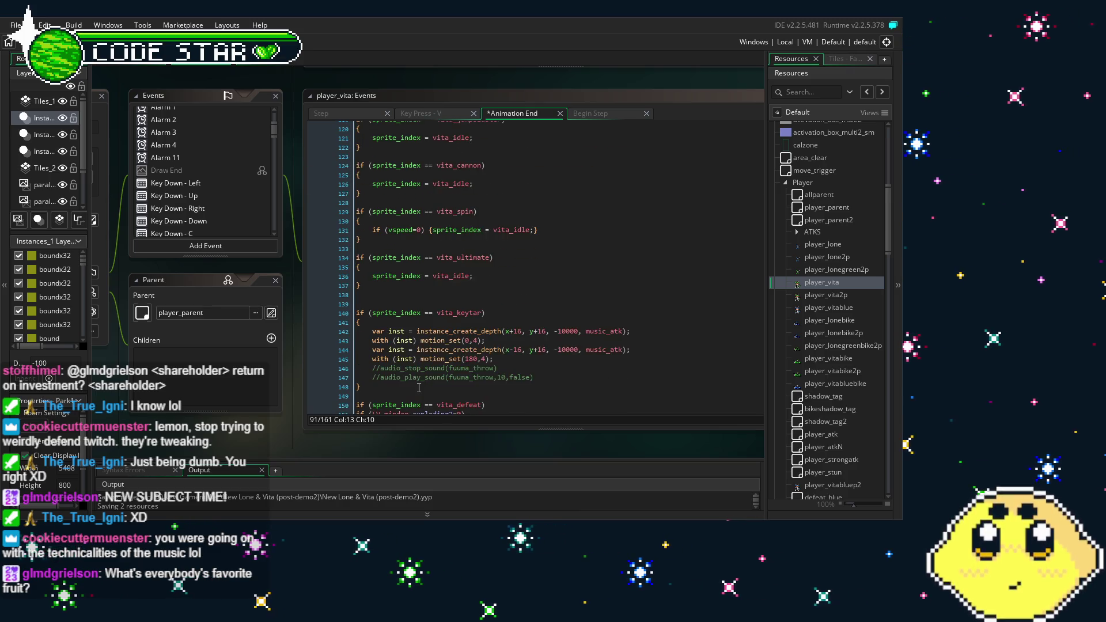
scroll(419, 387, "up", 5)
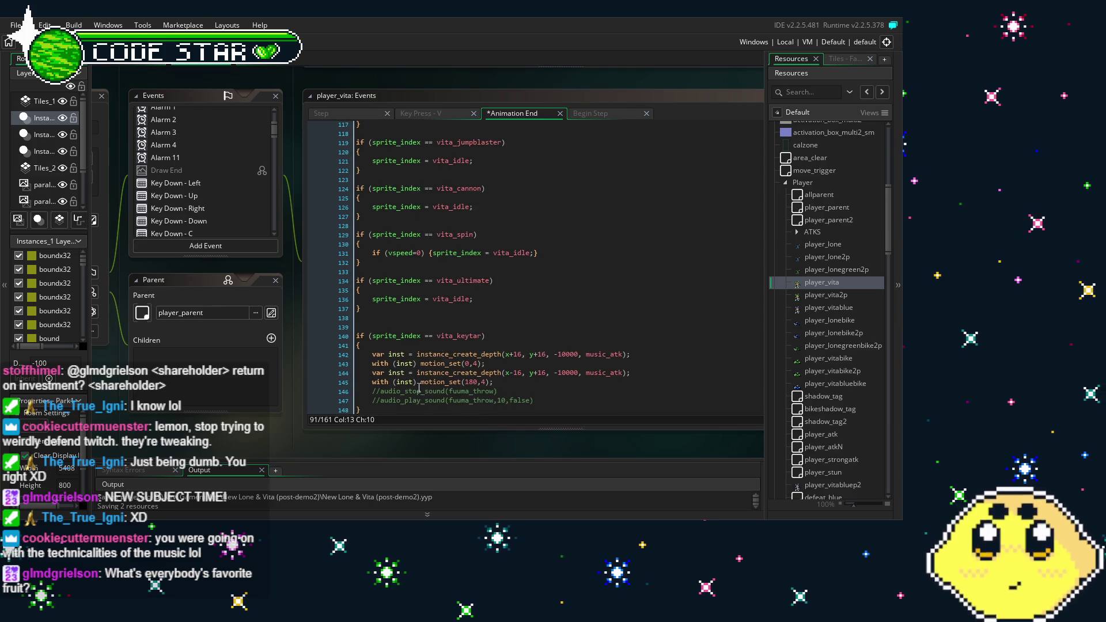
scroll(529, 362, "up", 10)
scroll(530, 361, "up", 3)
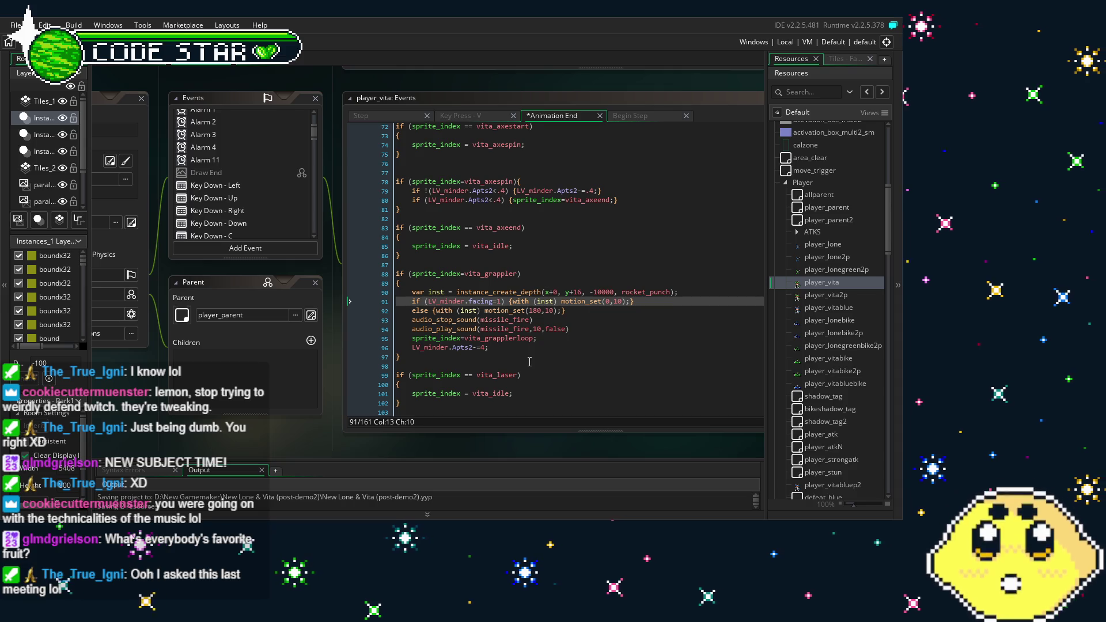
scroll(475, 367, "down", 1)
left_click(423, 334)
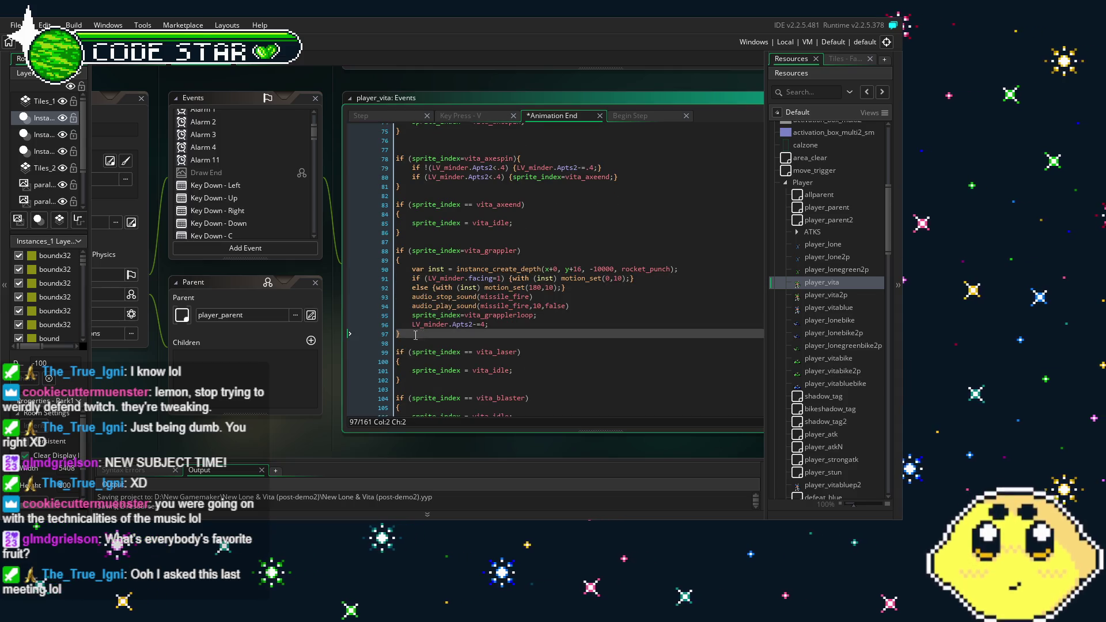
left_click(398, 334)
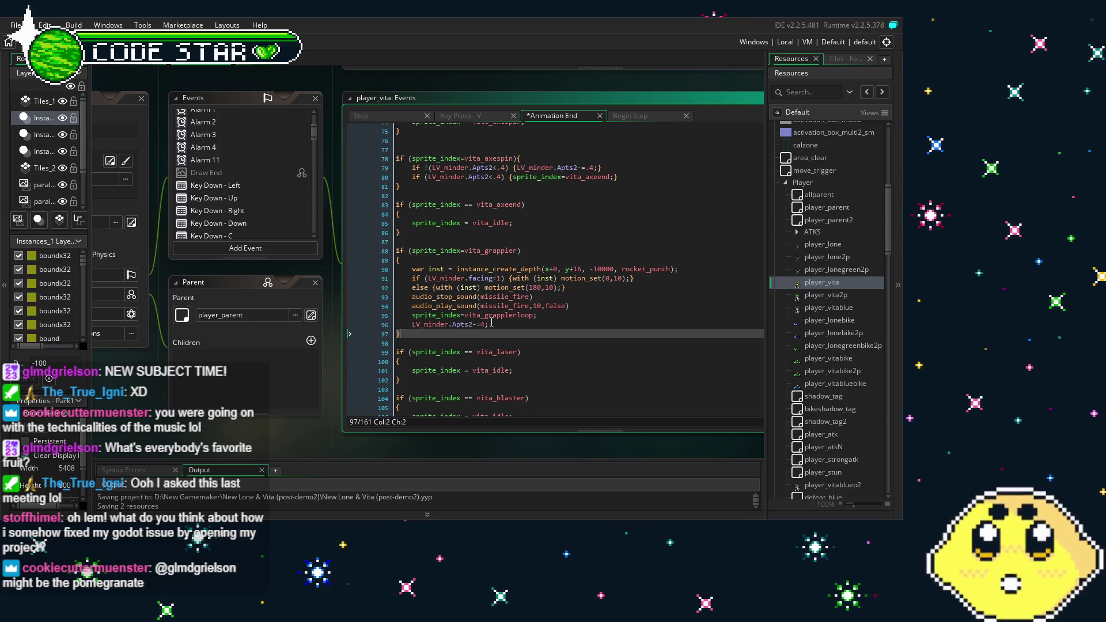
double_click(662, 270)
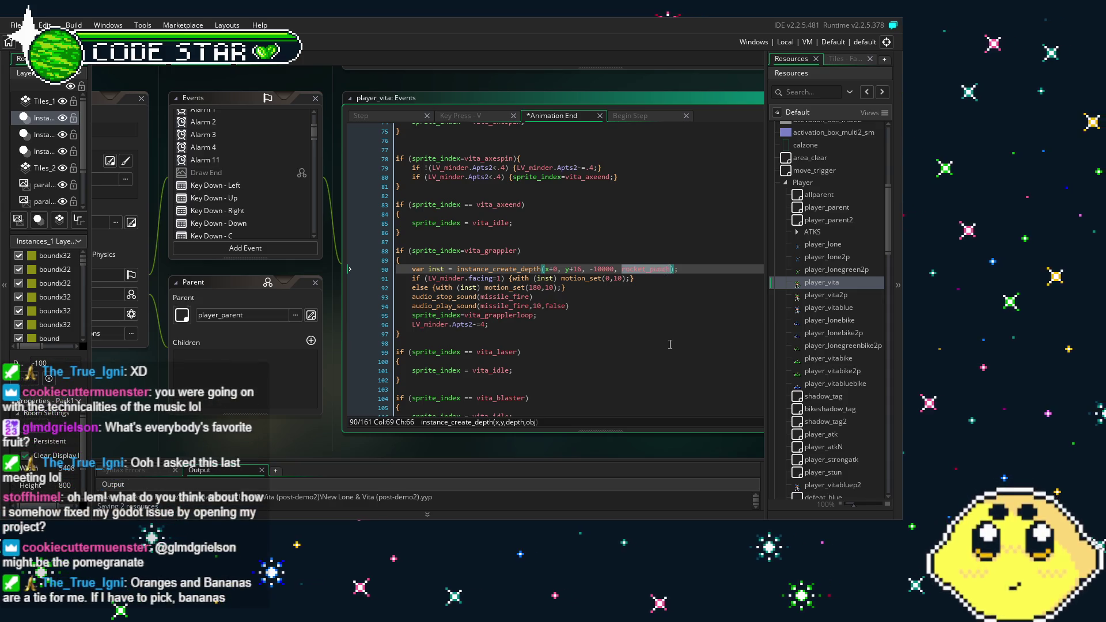
type("gra")
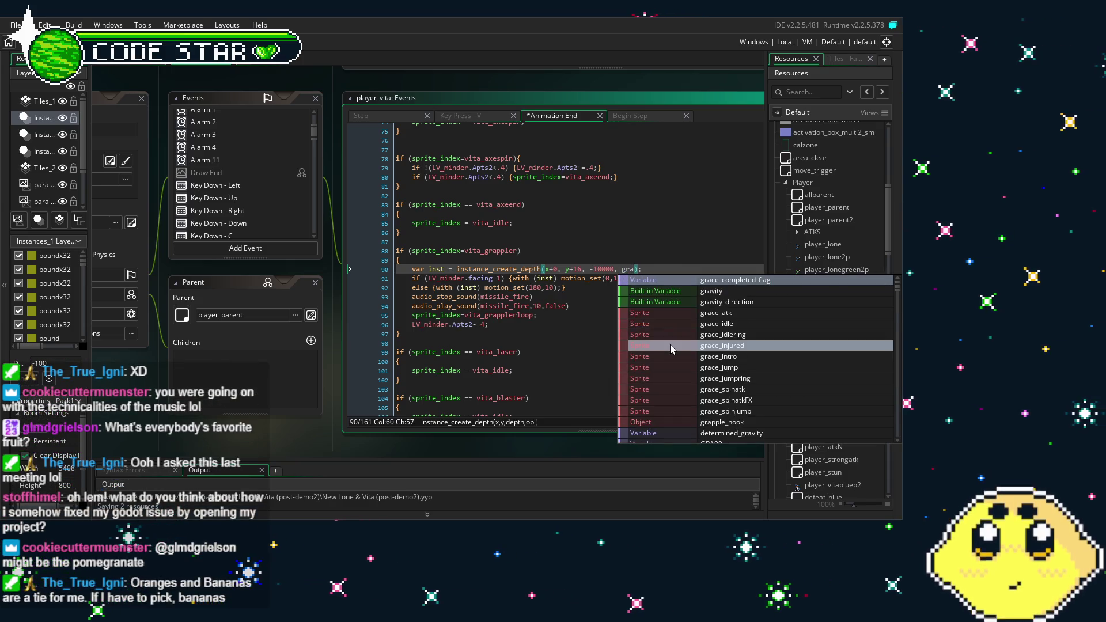
type("pp")
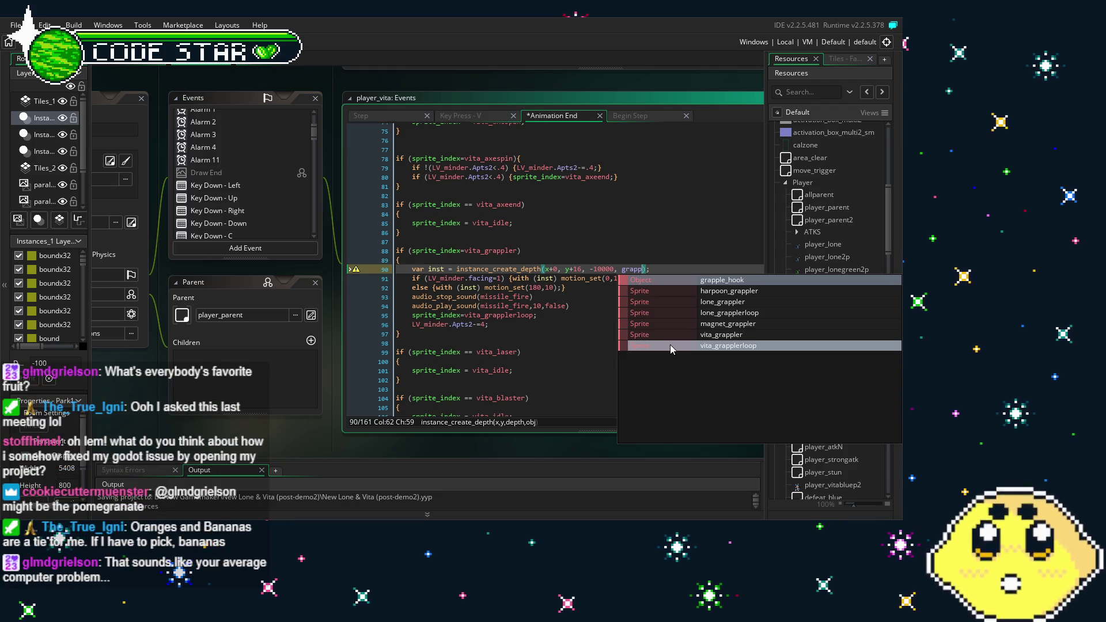
key("BackSpace")
key("BackSpace")
key("BackSpace")
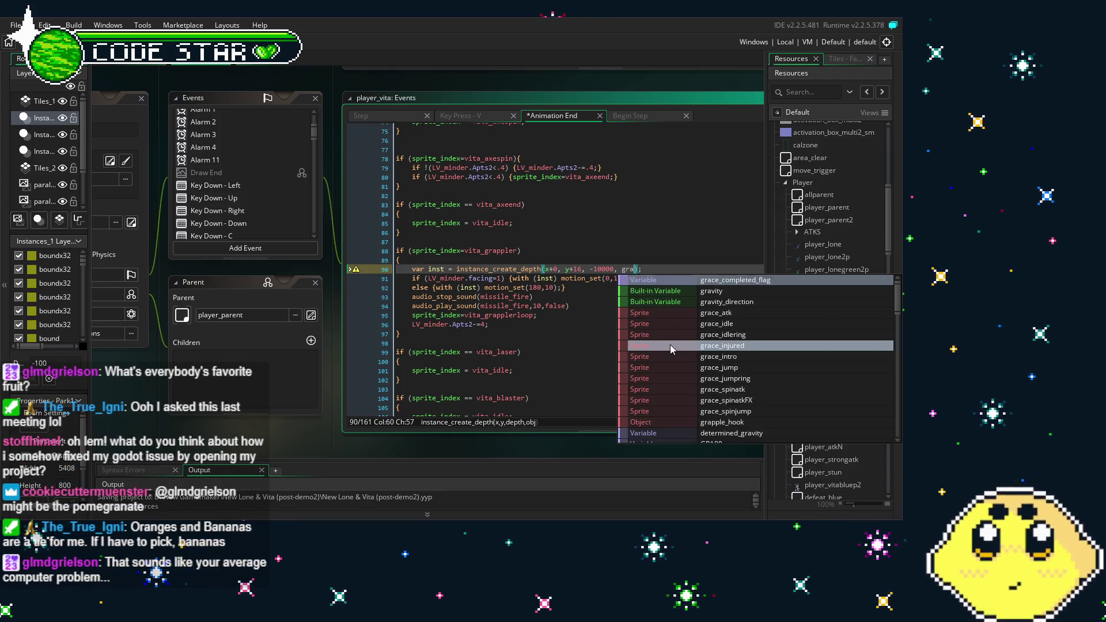
type("harpoo")
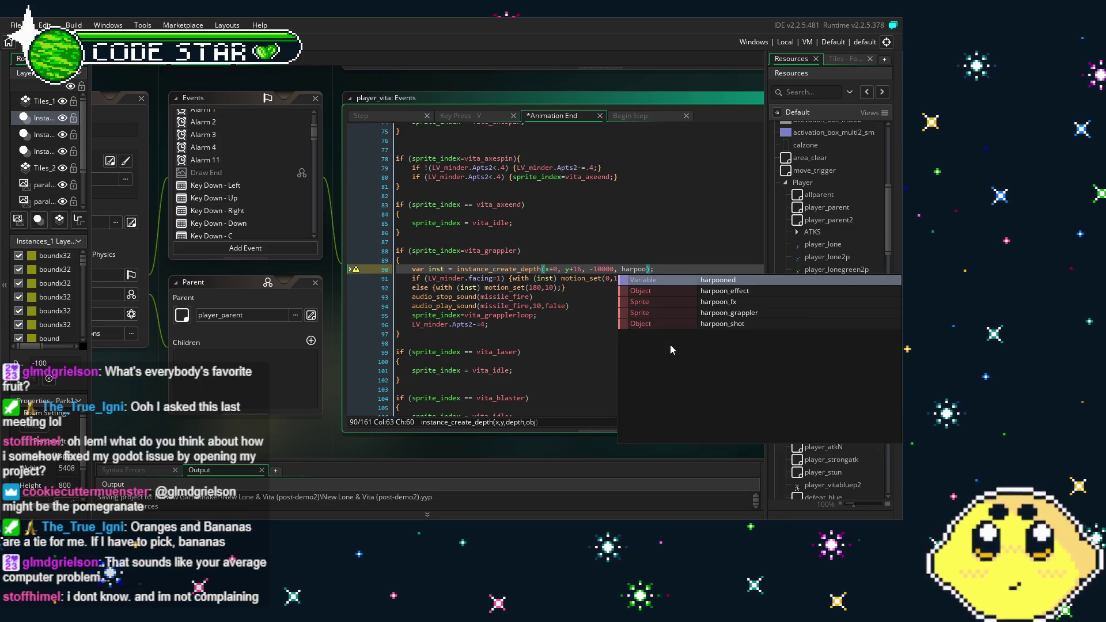
key("BackSpace")
key("BackSpace")
key("BackSpace")
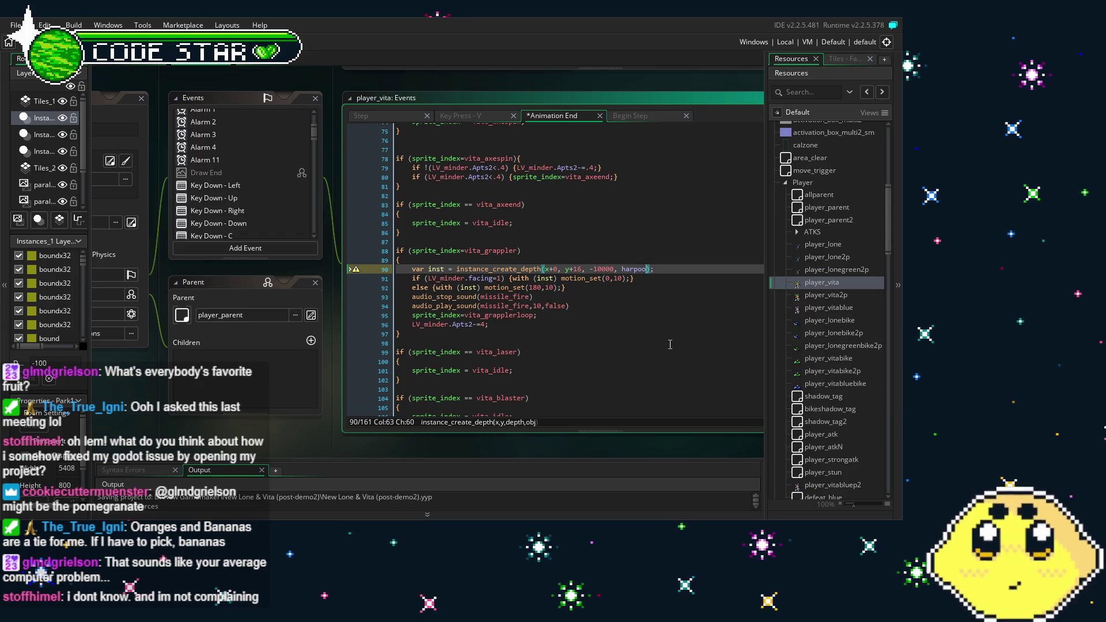
type("gr")
key("Return")
left_click(670, 345)
key("BackSpace")
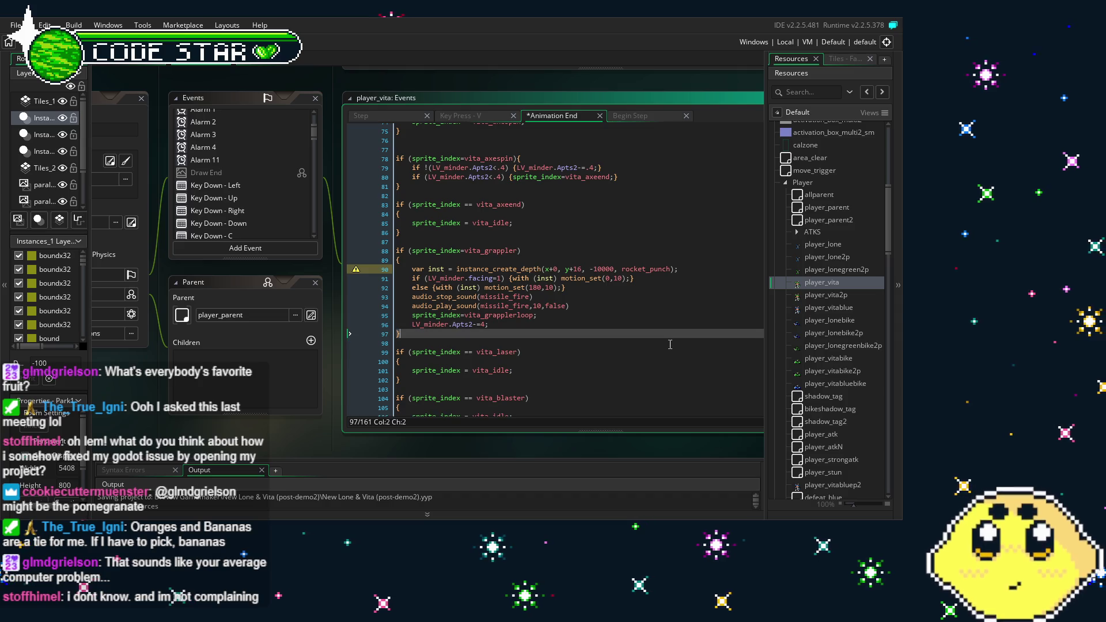
Step: Expand the Sprites and Vita folders in the Resources tree
scroll(869, 344, "up", 10)
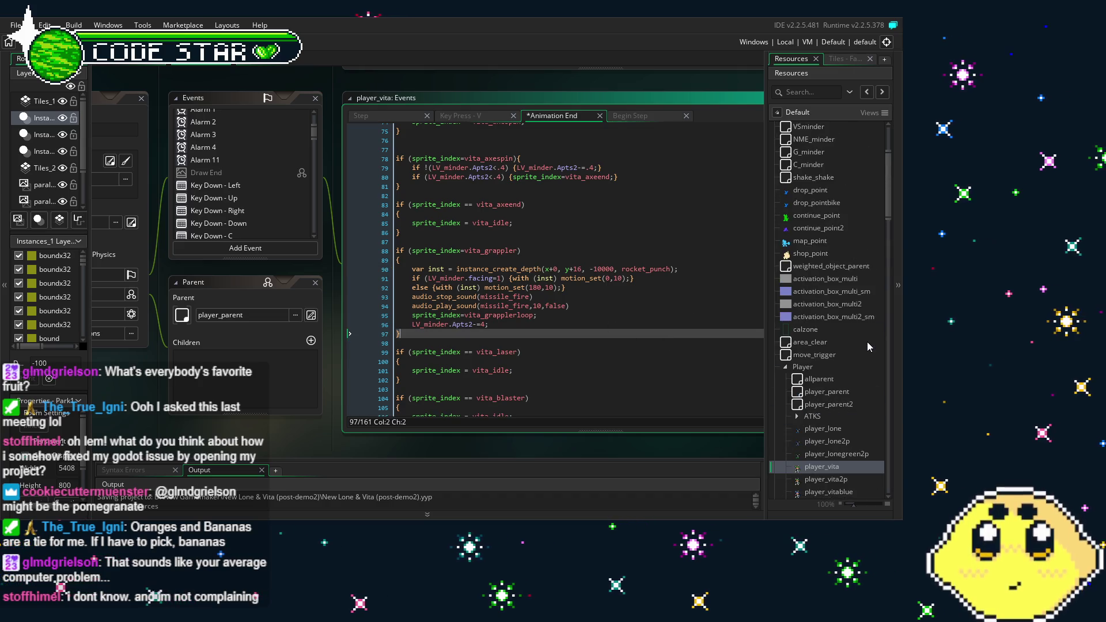
scroll(866, 341, "up", 2)
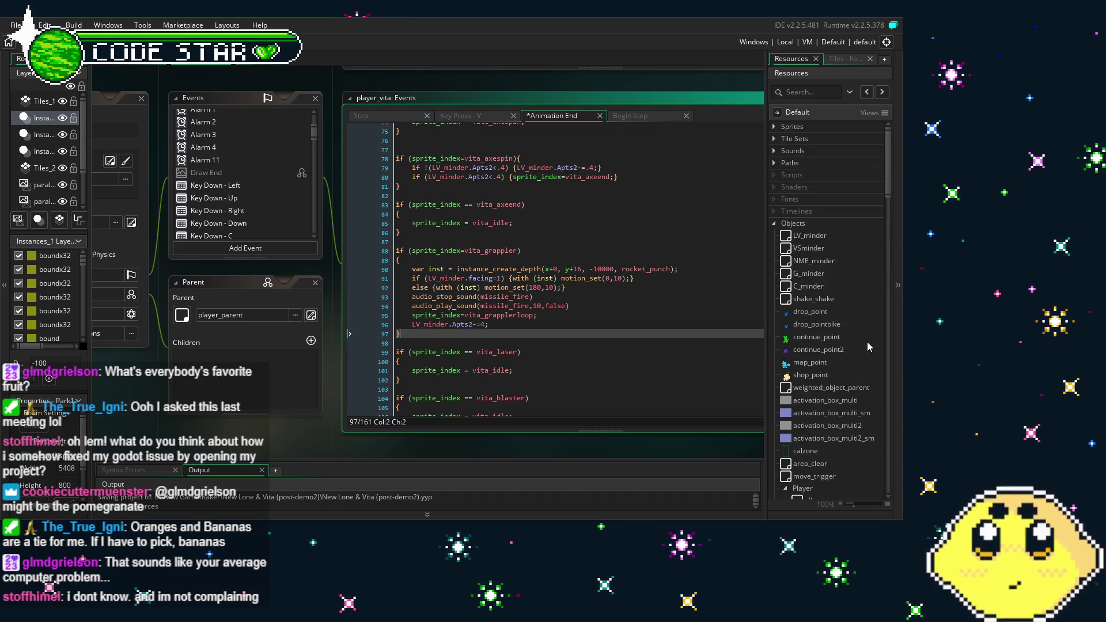
left_click(776, 128)
left_click(775, 126)
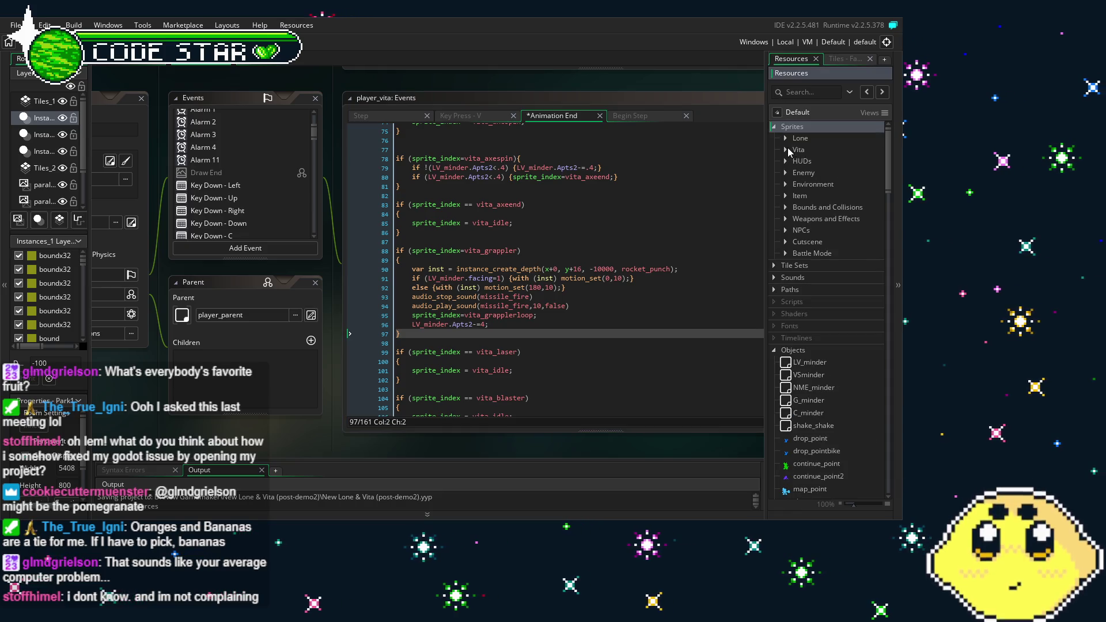
left_click(786, 149)
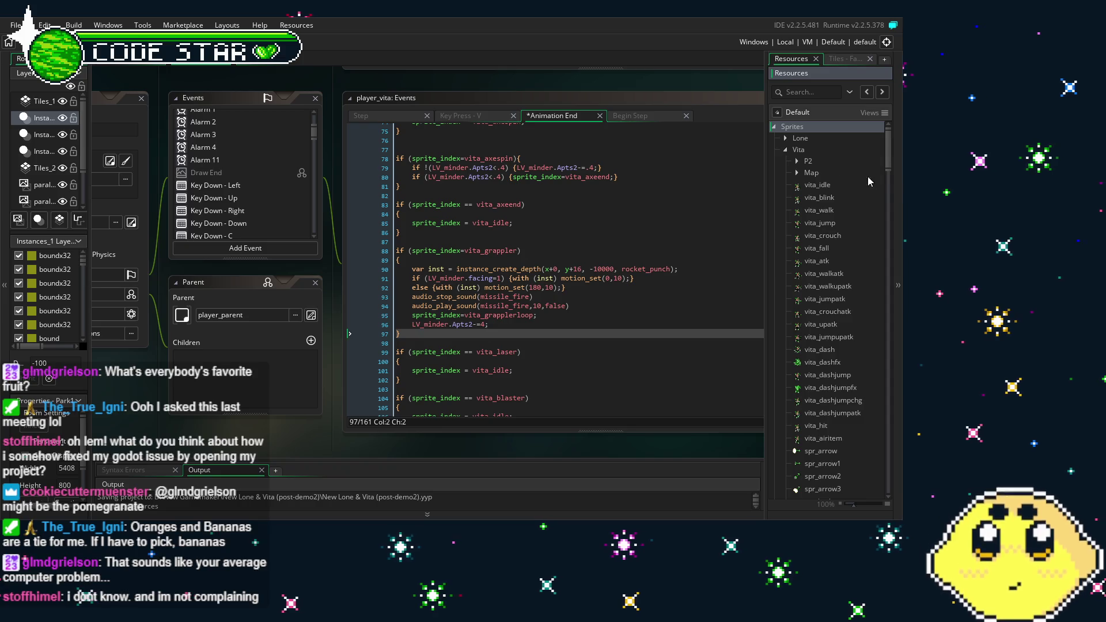
left_click_drag(888, 167, 891, 273)
scroll(831, 301, "up", 5)
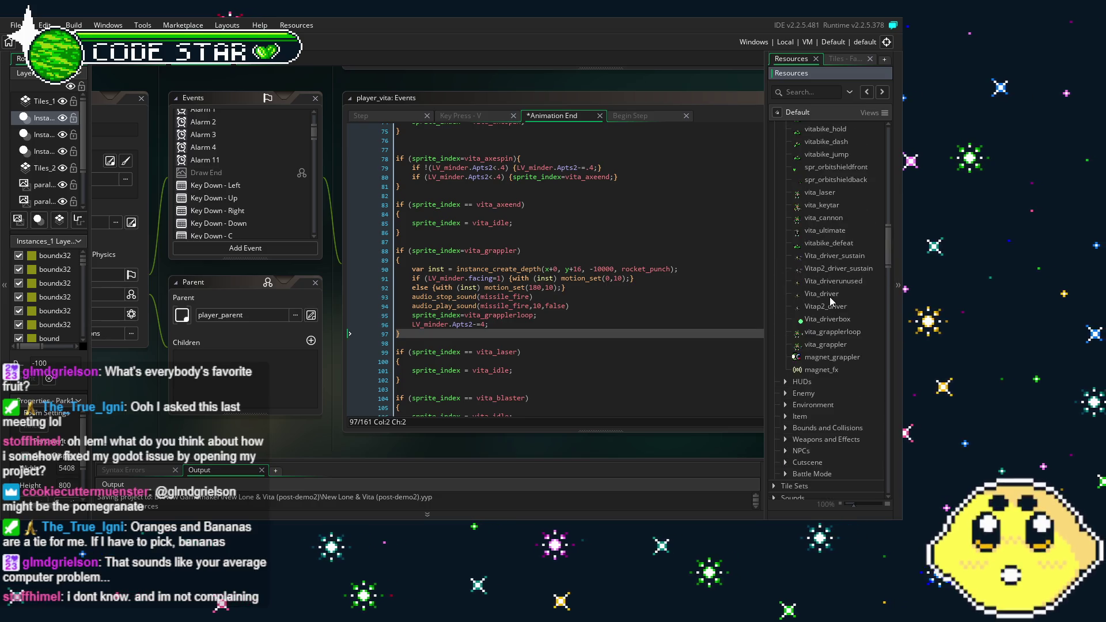
scroll(831, 326, "down", 7)
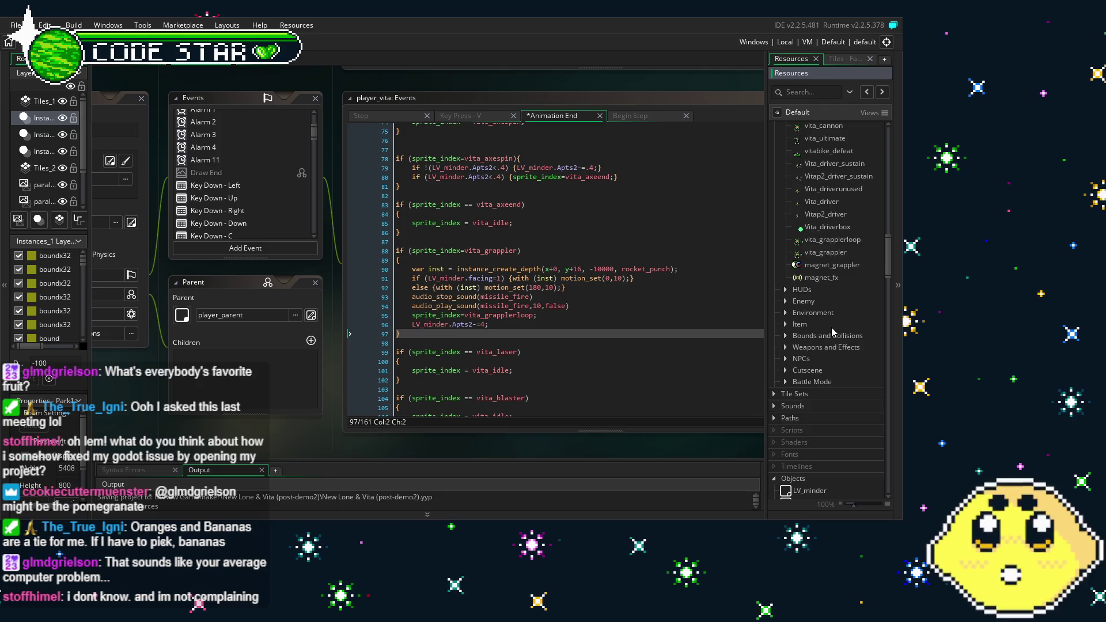
left_click(831, 327)
left_click(831, 327)
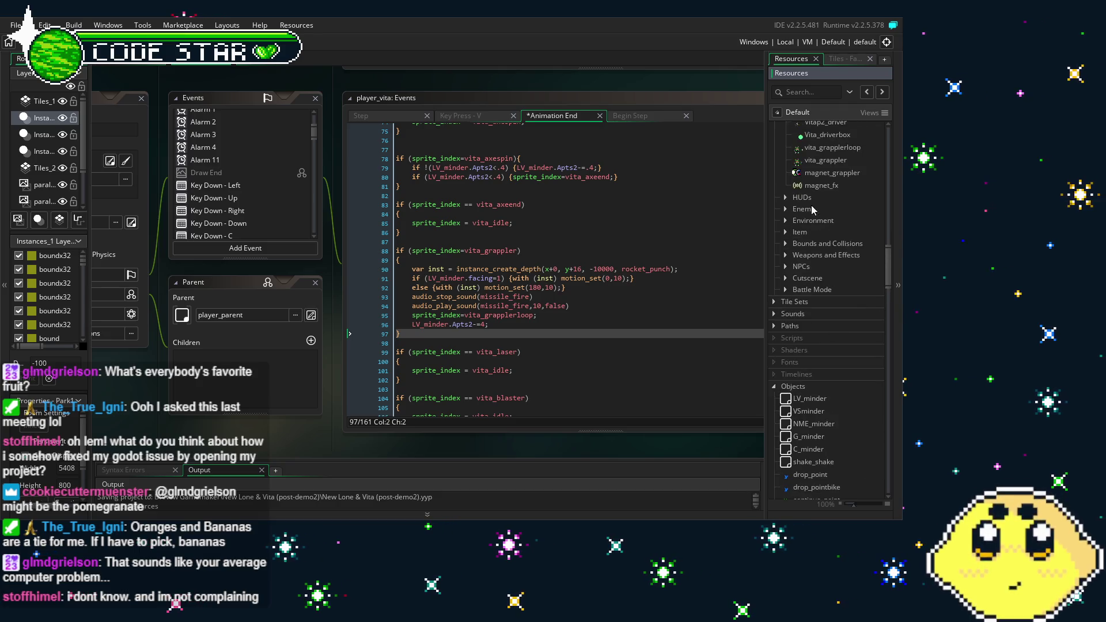
scroll(802, 242, "up", 8)
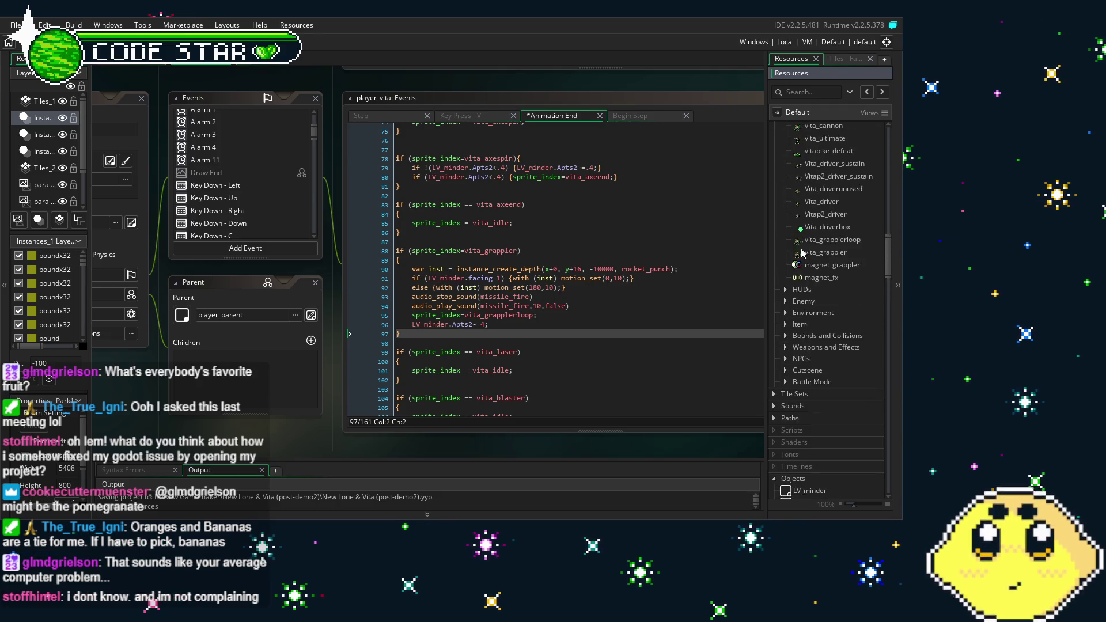
scroll(802, 256, "up", 10)
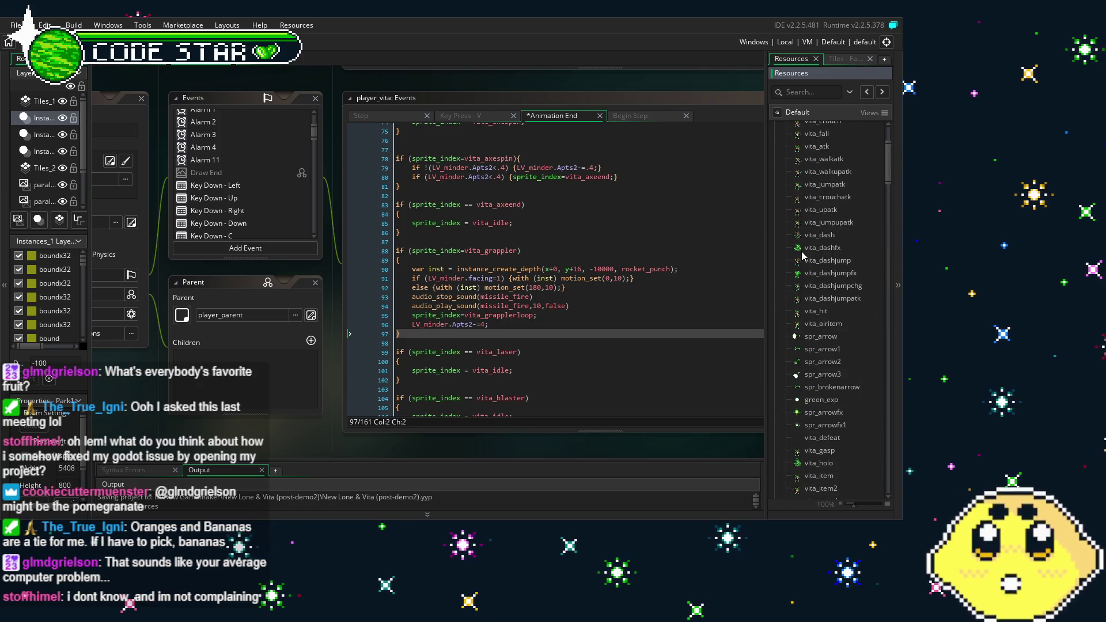
mouse_move(891, 139)
left_mouse_down()
mouse_move(891, 237)
mouse_move(890, 223)
left_mouse_up()
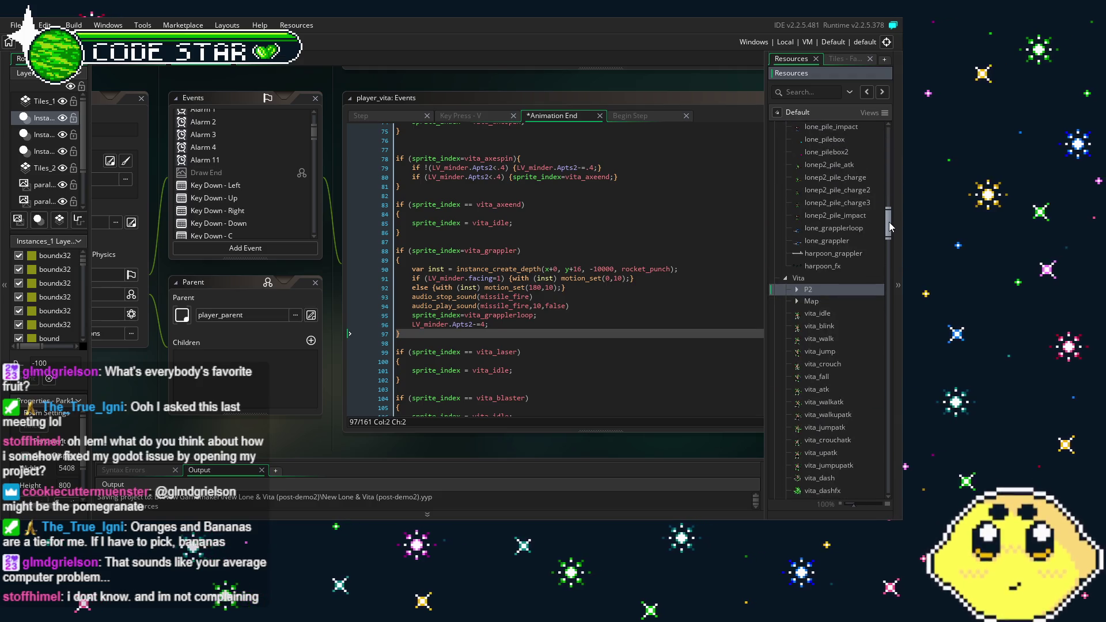
Step: Select the magnet_grappler sprite, then highlight rocket_punch on line 90 for replacement
left_click(831, 255)
scroll(831, 258, "down", 10)
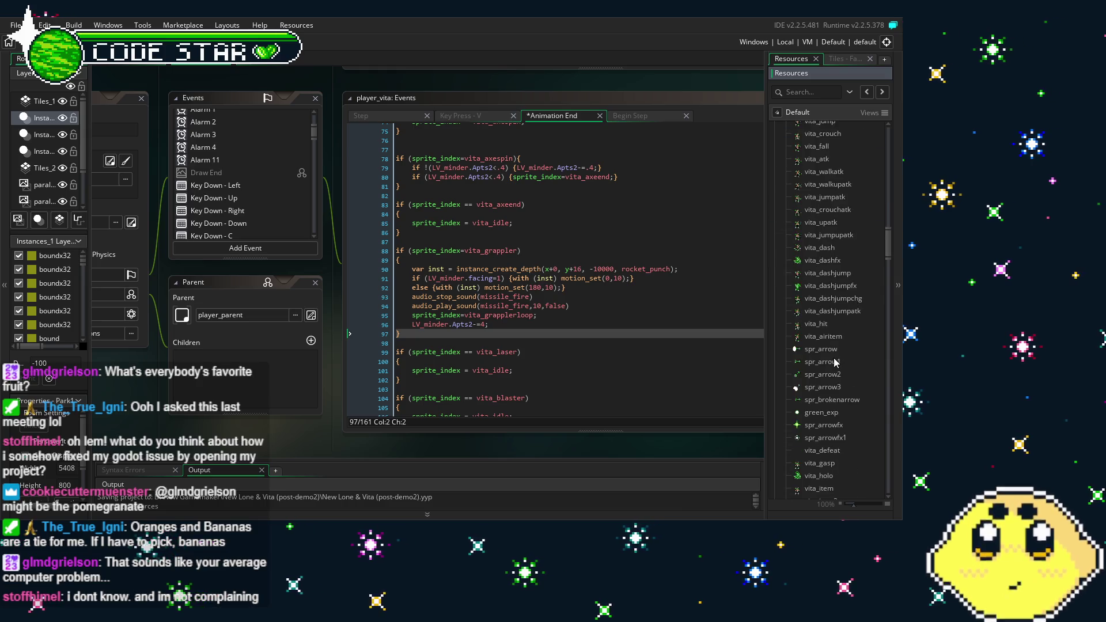
scroll(834, 359, "down", 10)
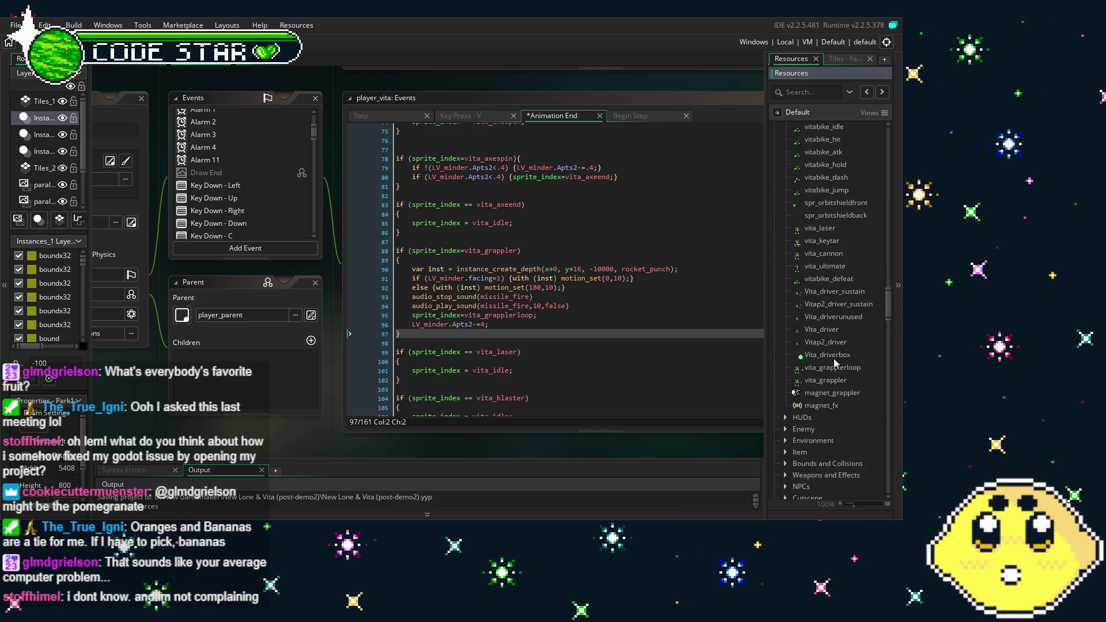
left_click(861, 369)
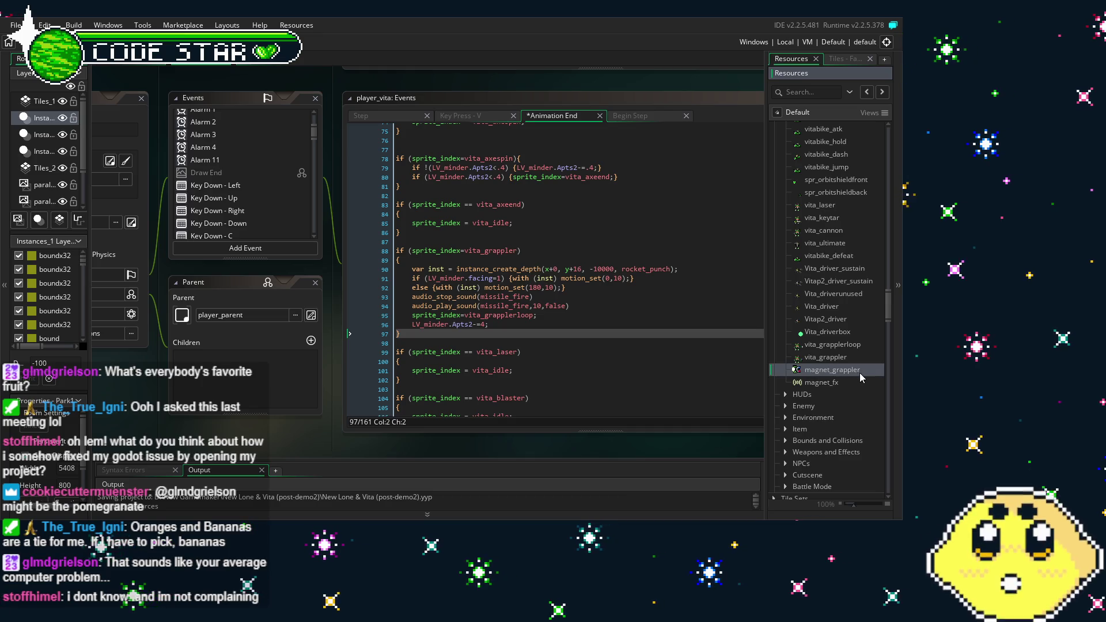
double_click(648, 270)
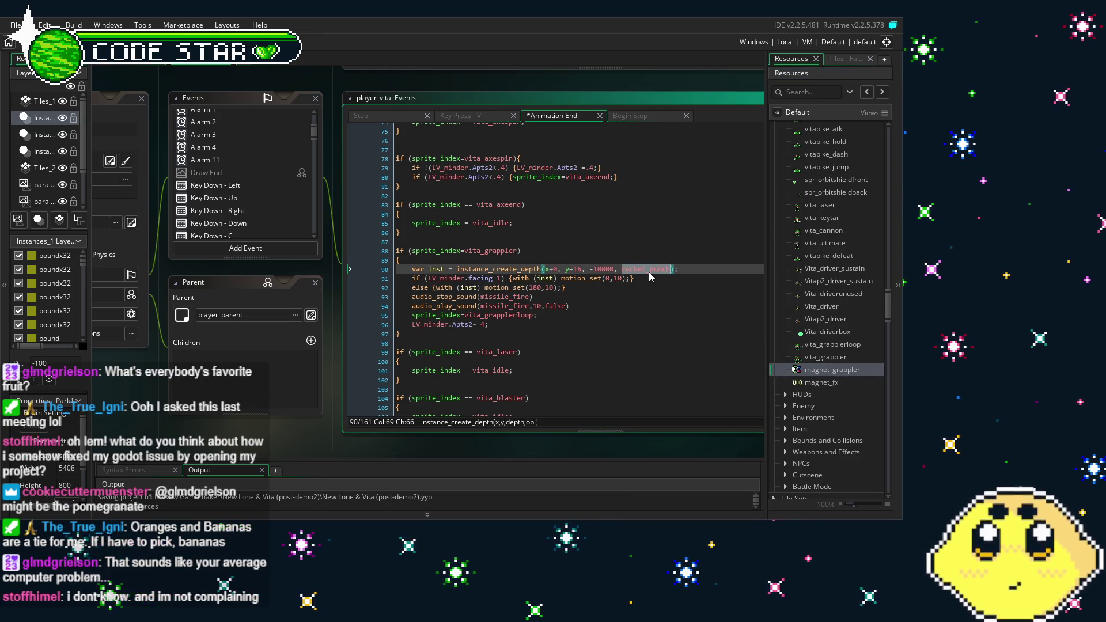
Step: Replace rocket_punch on line 90 with magnet_grappler and save the Animation End code
type("magn")
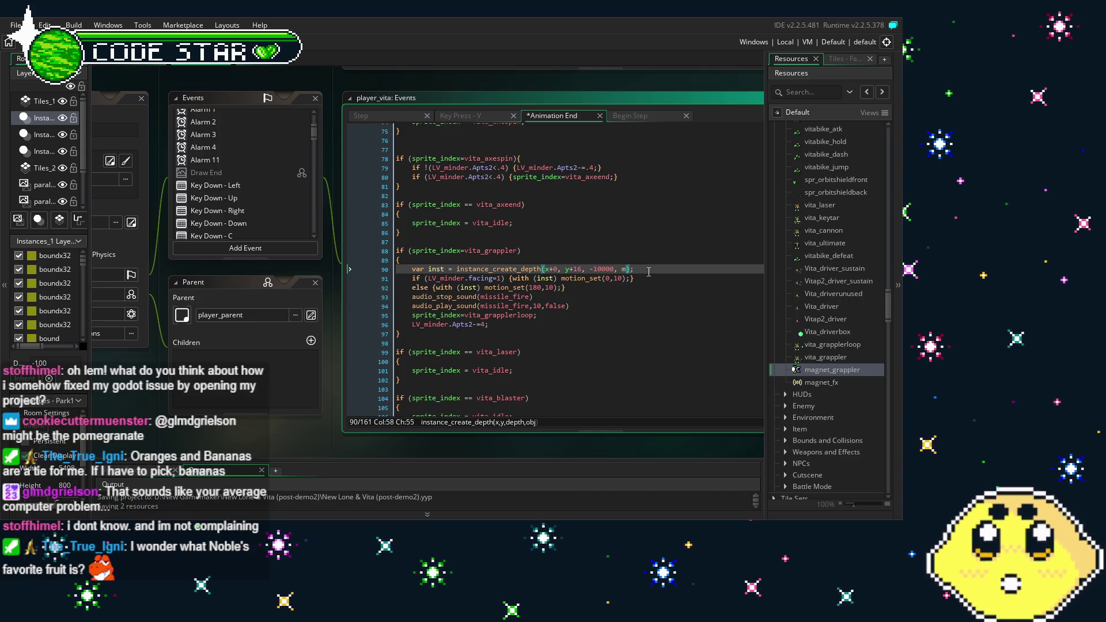
type("(")
type("c")
type("er")
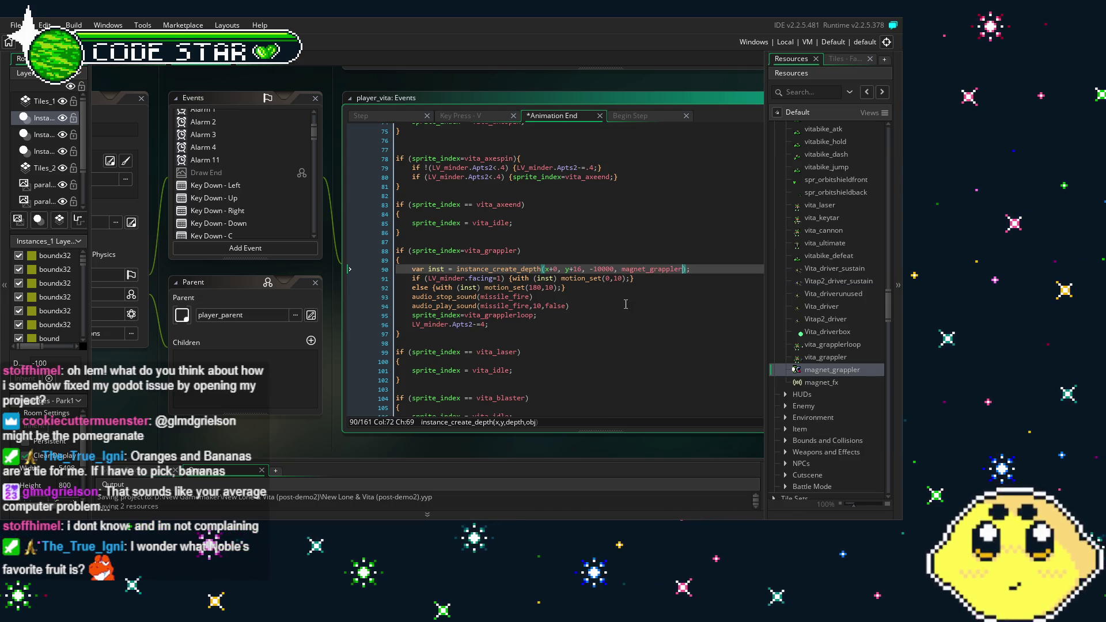
left_click(625, 304)
key("ctrl+s")
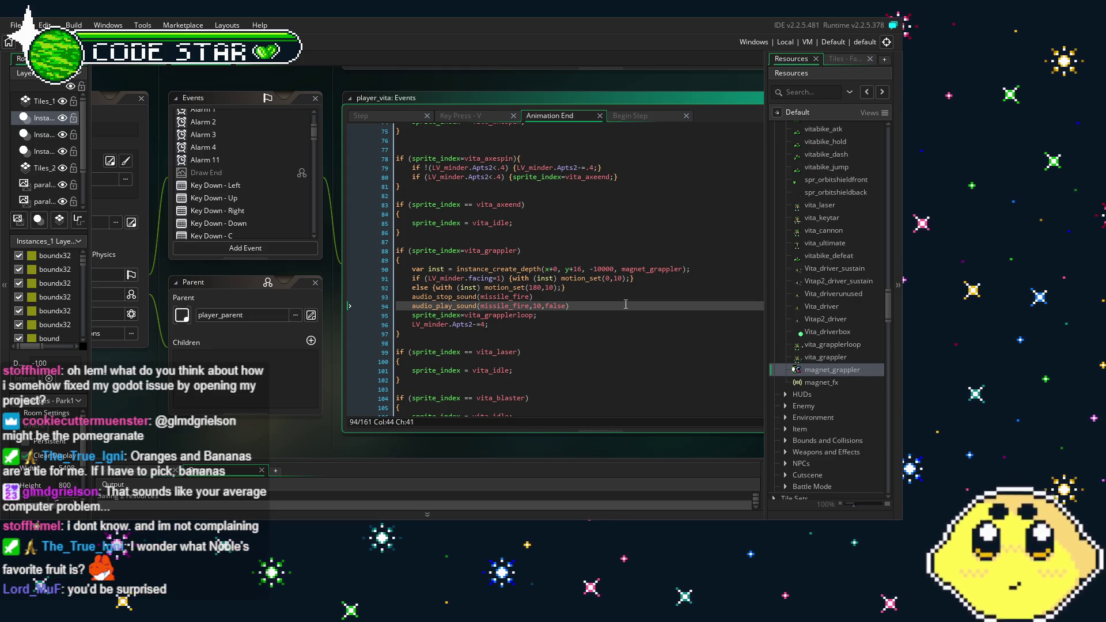
left_click_drag(625, 304, 644, 296)
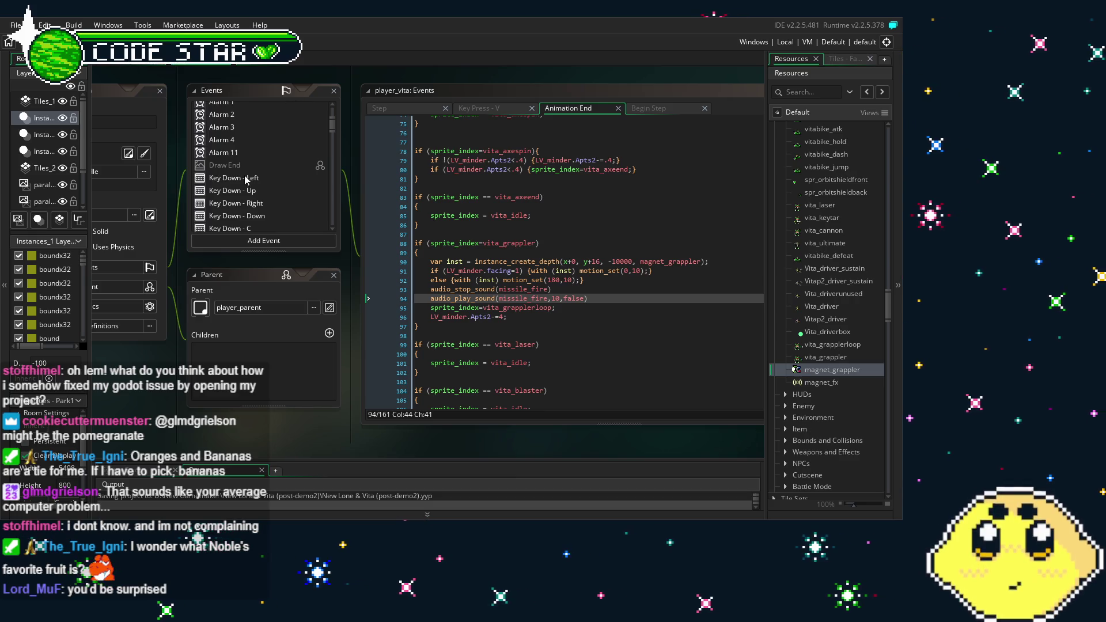
Step: Show player_vita's Key Press - V event code
scroll(248, 171, "up", 3)
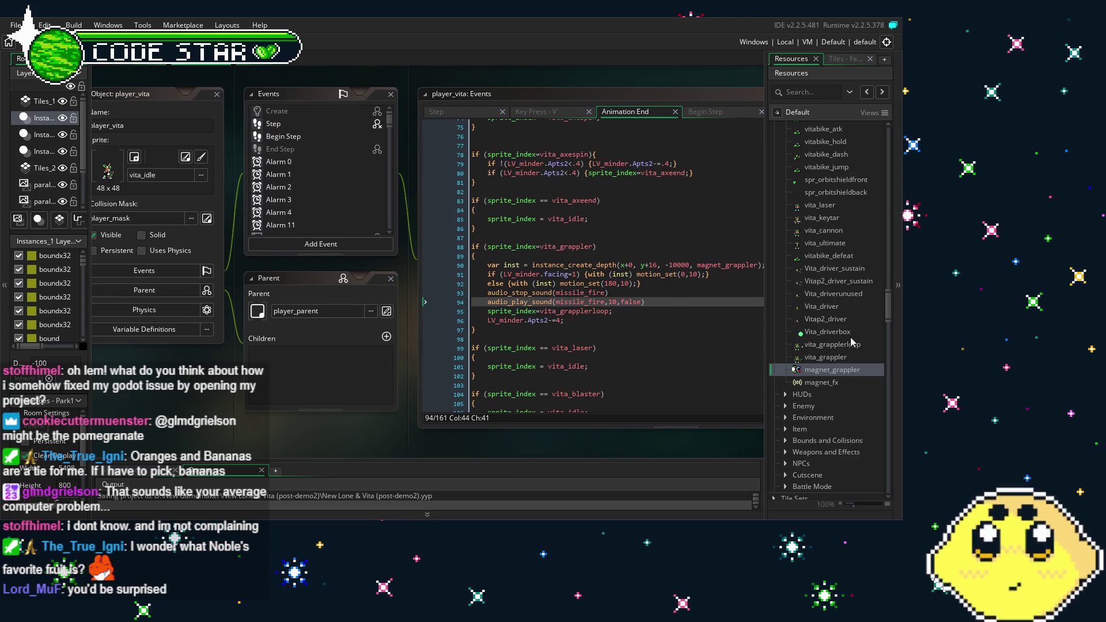
scroll(828, 324, "up", 7)
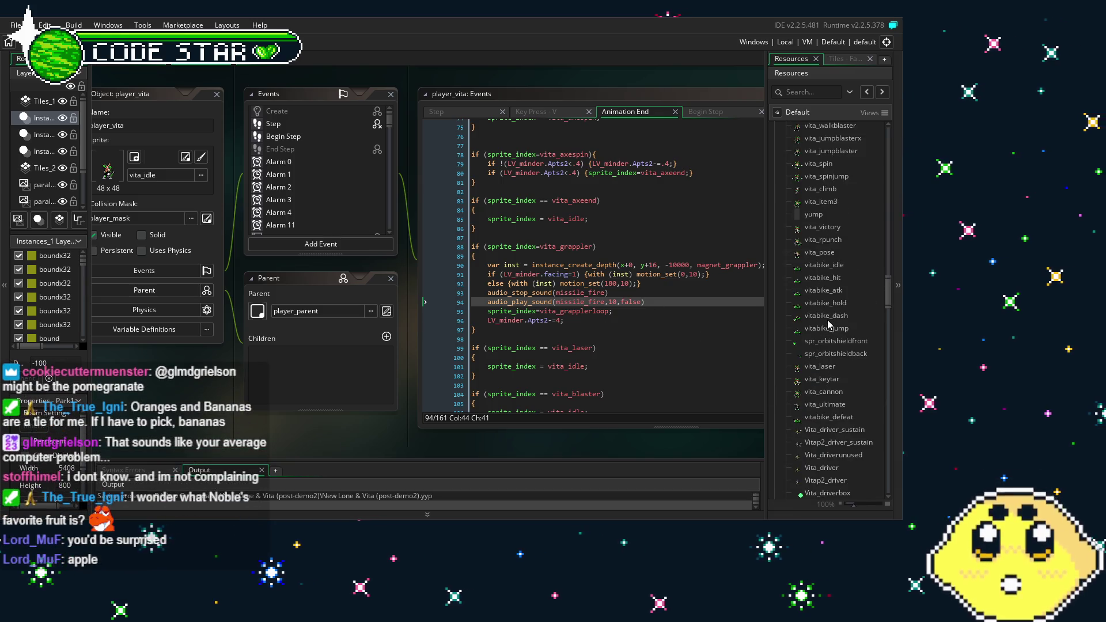
scroll(298, 150, "down", 5)
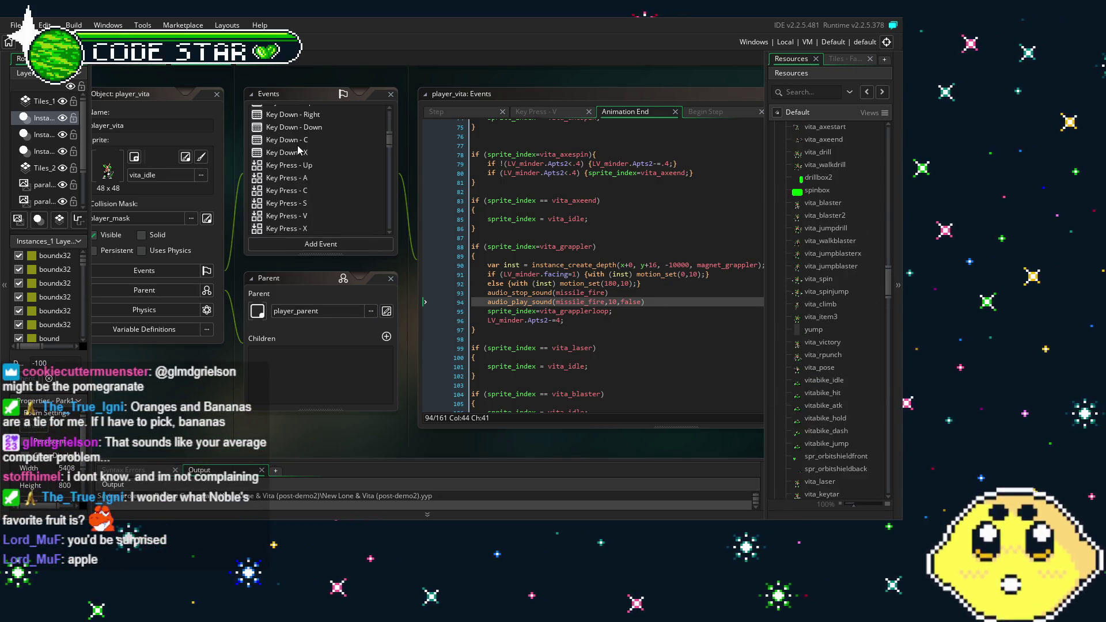
left_click(313, 149)
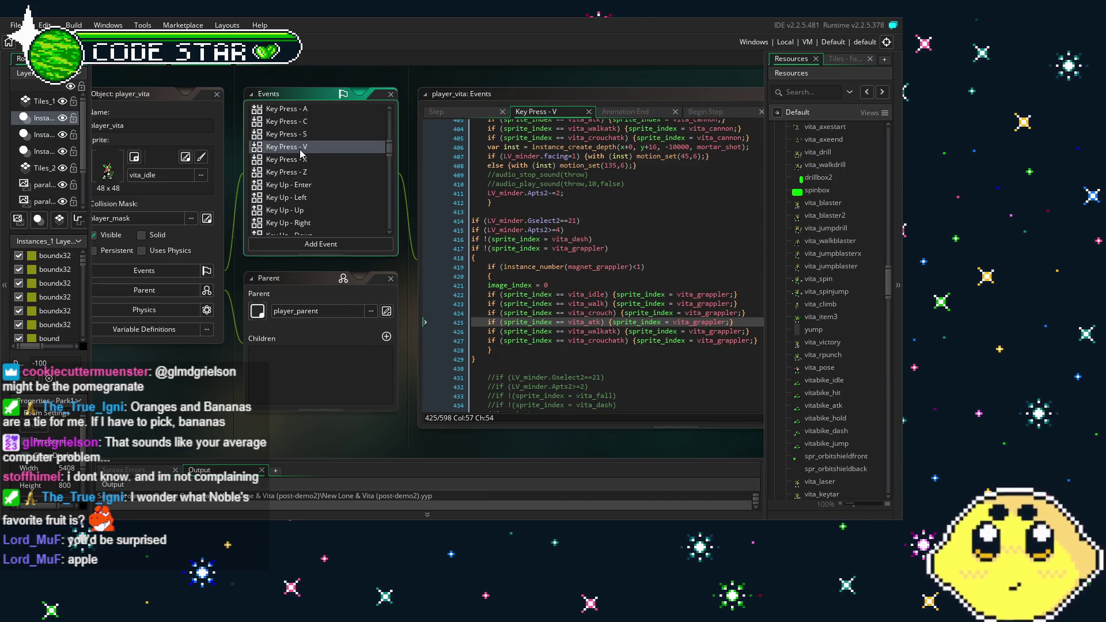
left_click_drag(322, 389, 240, 388)
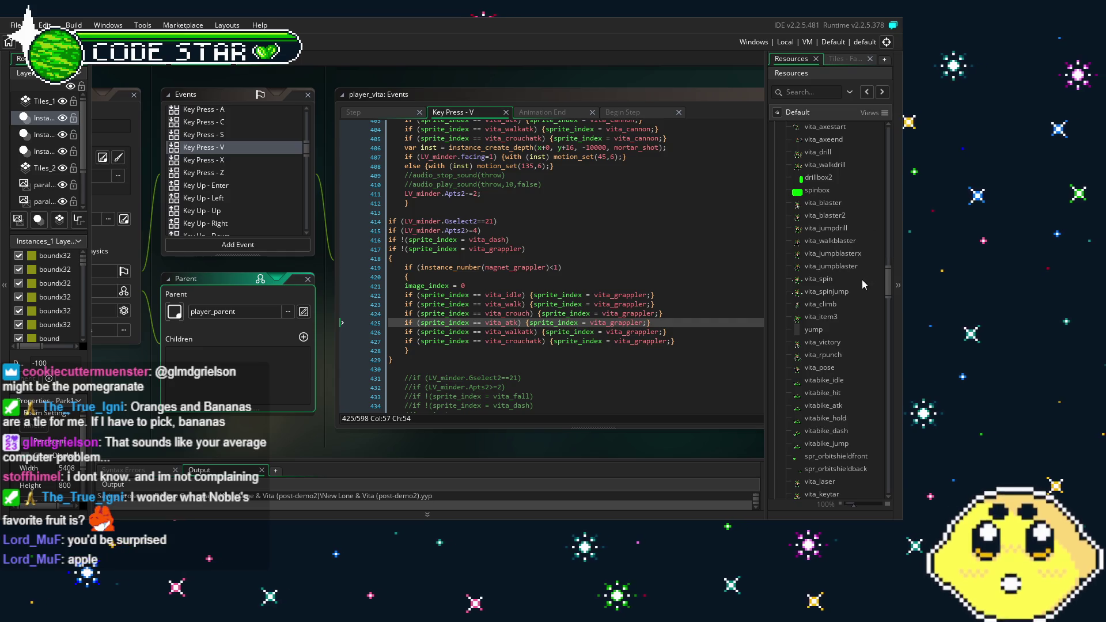
Step: Scroll the Resources tree to the top and collapse the Sprites folder
scroll(849, 307, "up", 3)
scroll(853, 310, "up", 10)
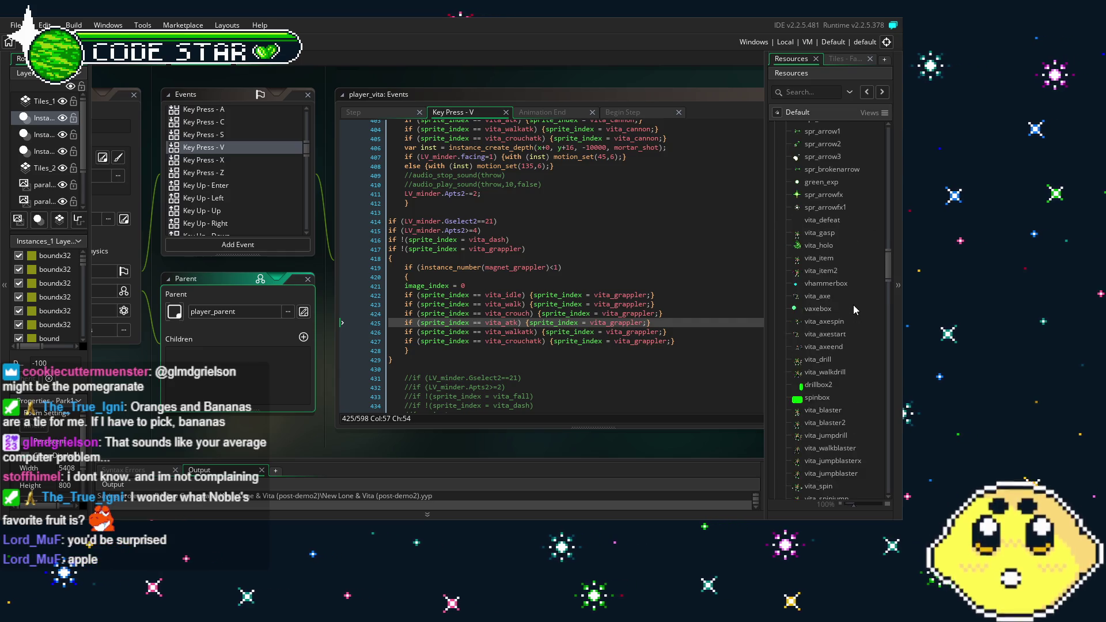
scroll(854, 305, "down", 6)
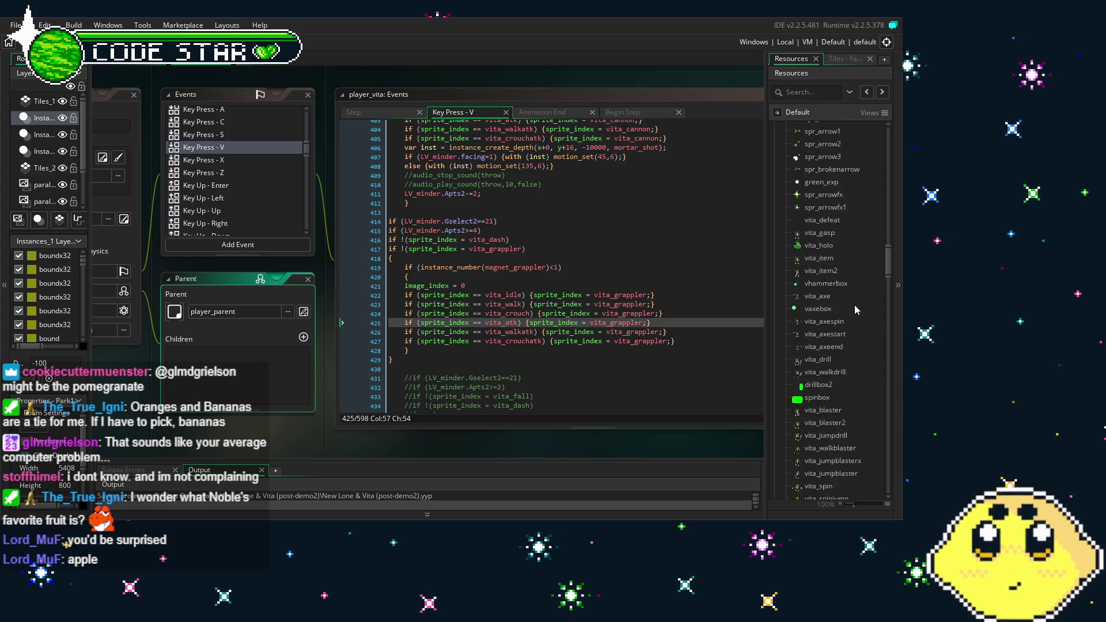
left_click_drag(890, 276, 896, 279)
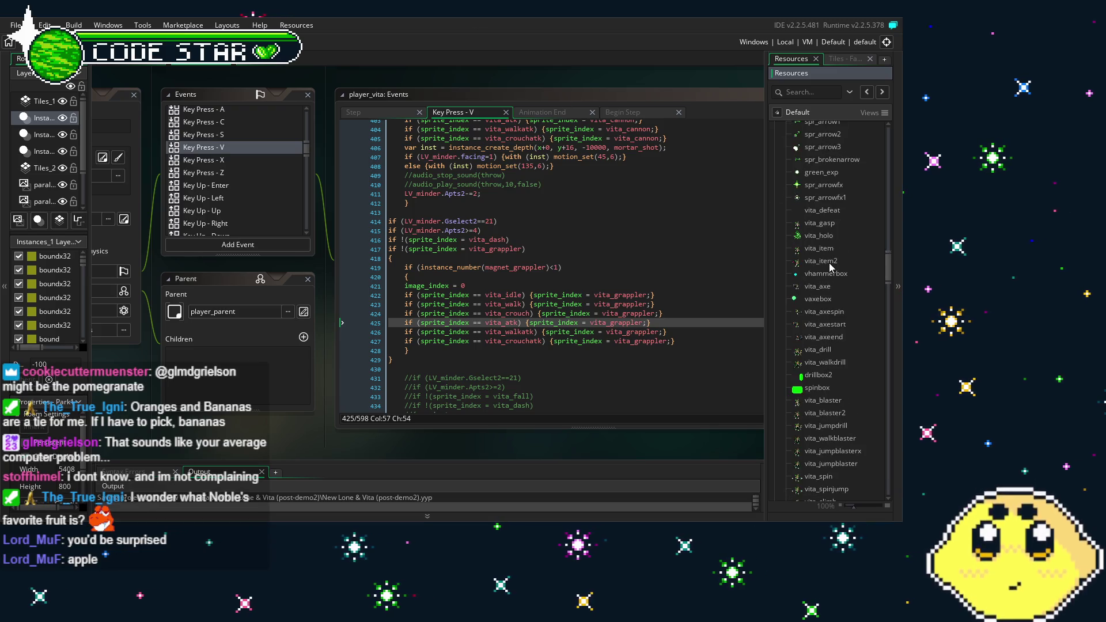
scroll(829, 217, "up", 5)
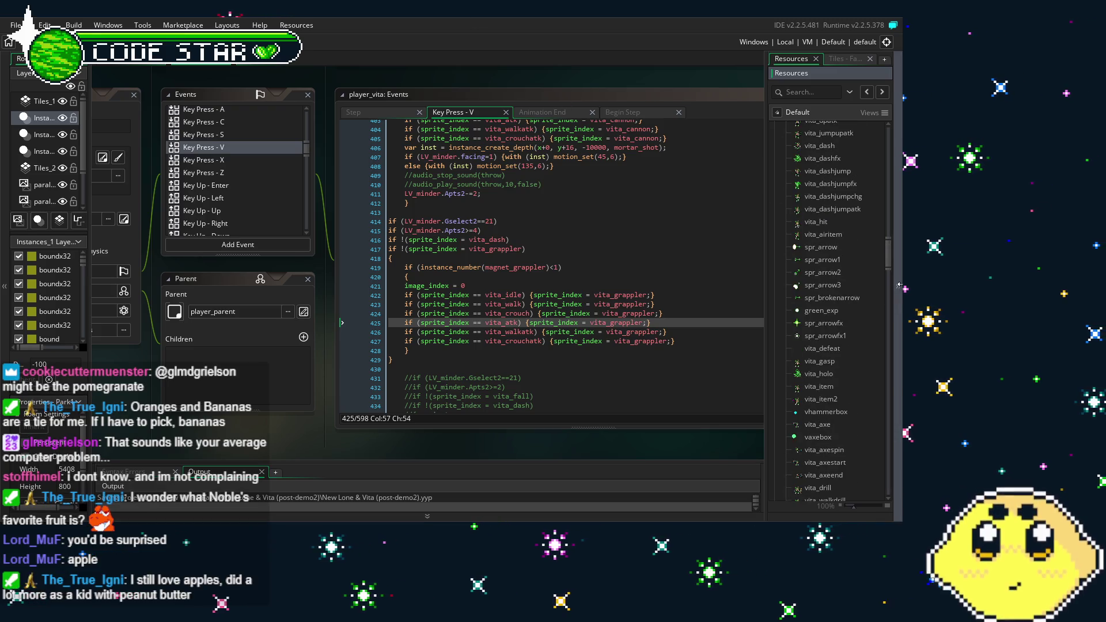
scroll(890, 278, "down", 3)
left_click_drag(891, 275, 896, 161)
left_click(773, 127)
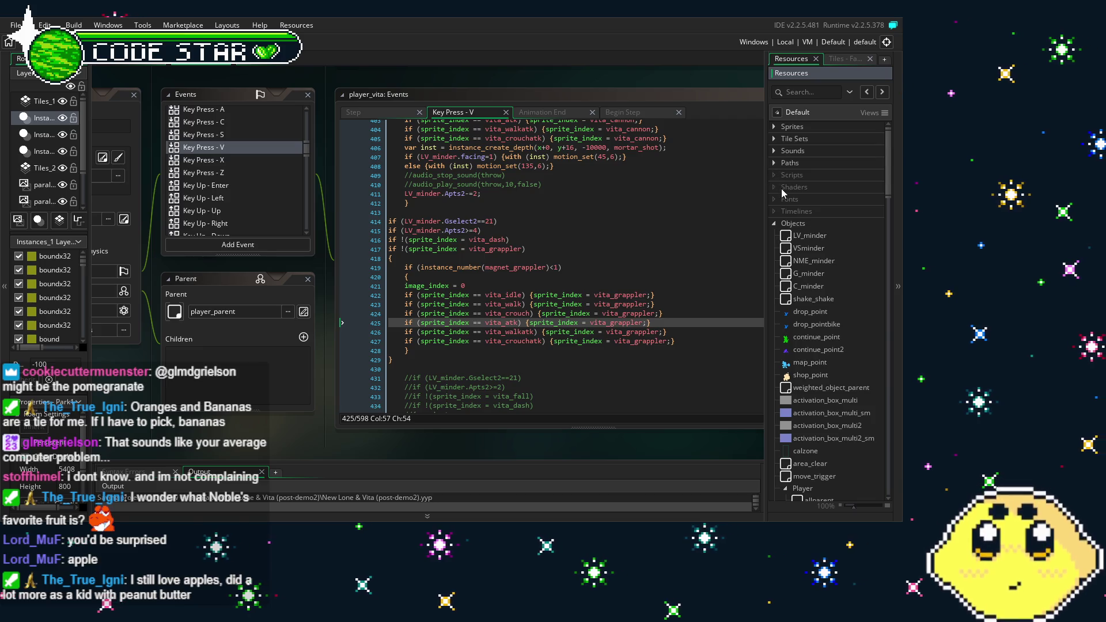
Step: Open the G_minder object from the Objects list to show its Create code
left_click(783, 163)
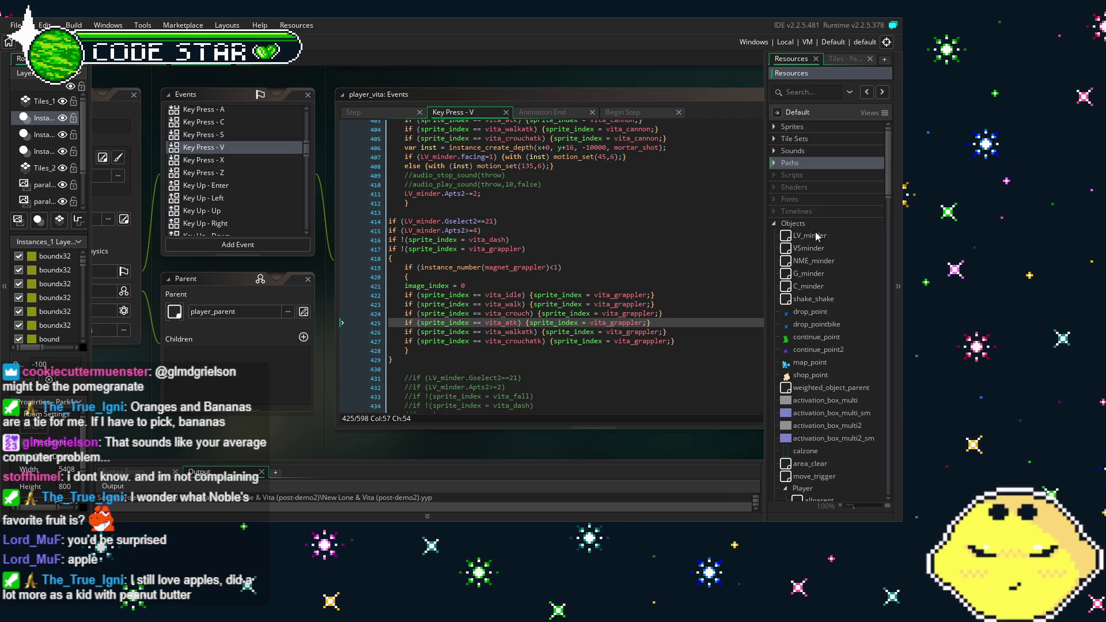
double_click(824, 274)
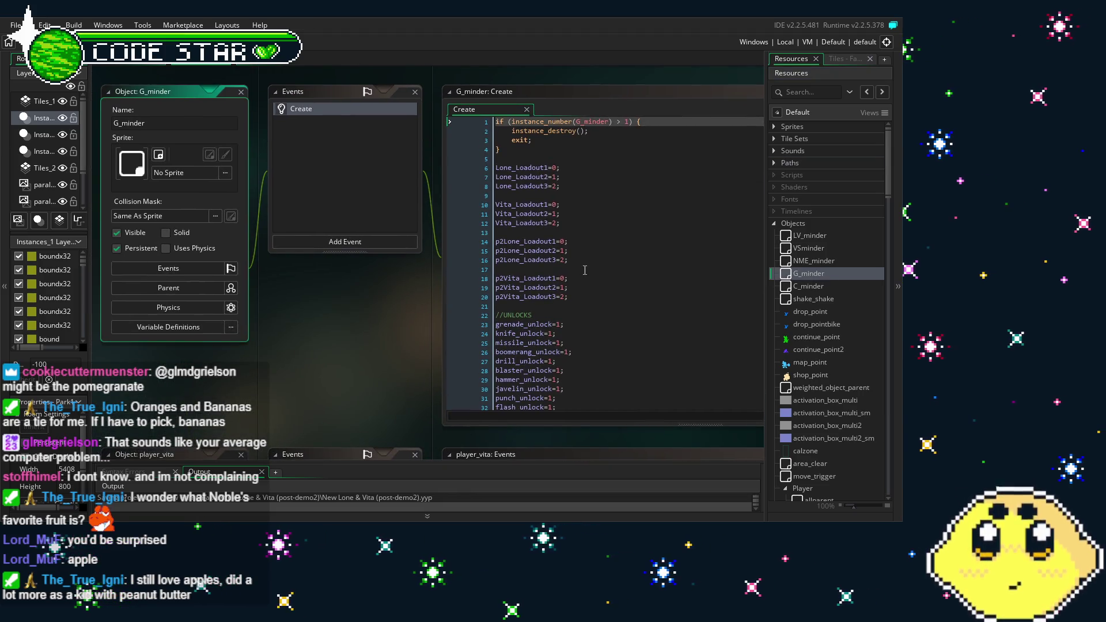
Step: Edit Vita_Loadout1 on line 10 of the Create code and launch a test run
left_click(556, 204)
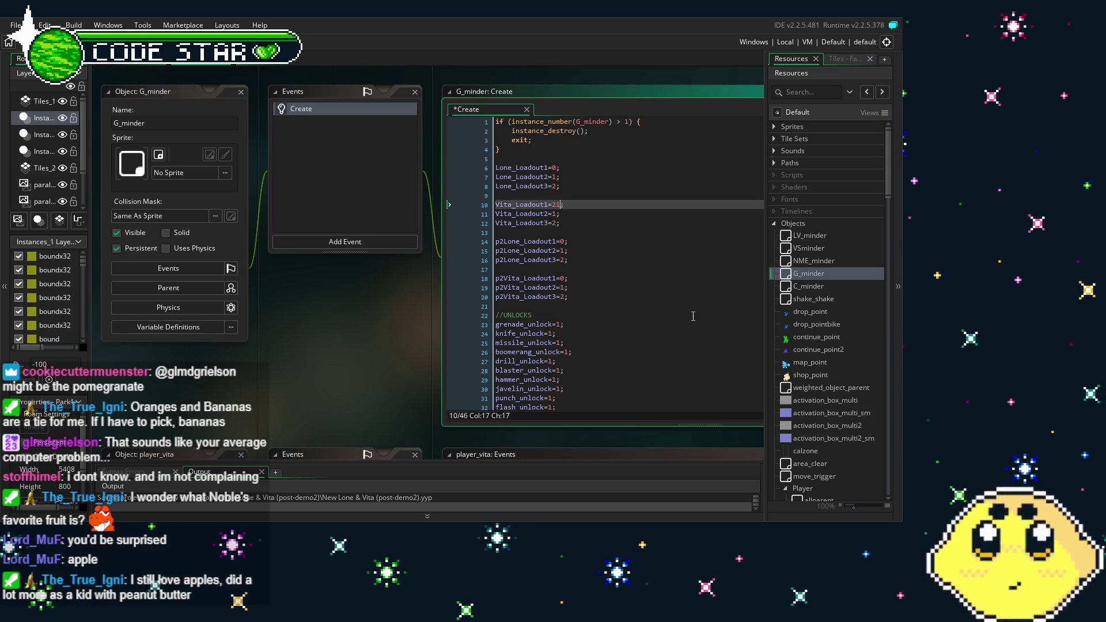
left_click(285, 357)
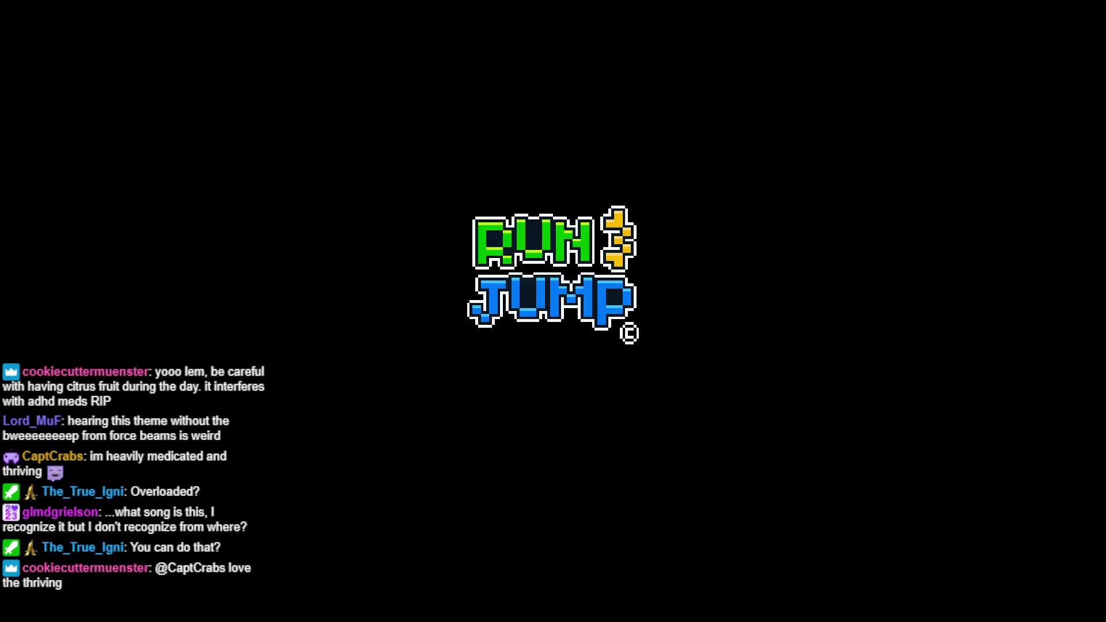
Step: In the running game, switch to Vita with Shift and move her left to test
key("Left")
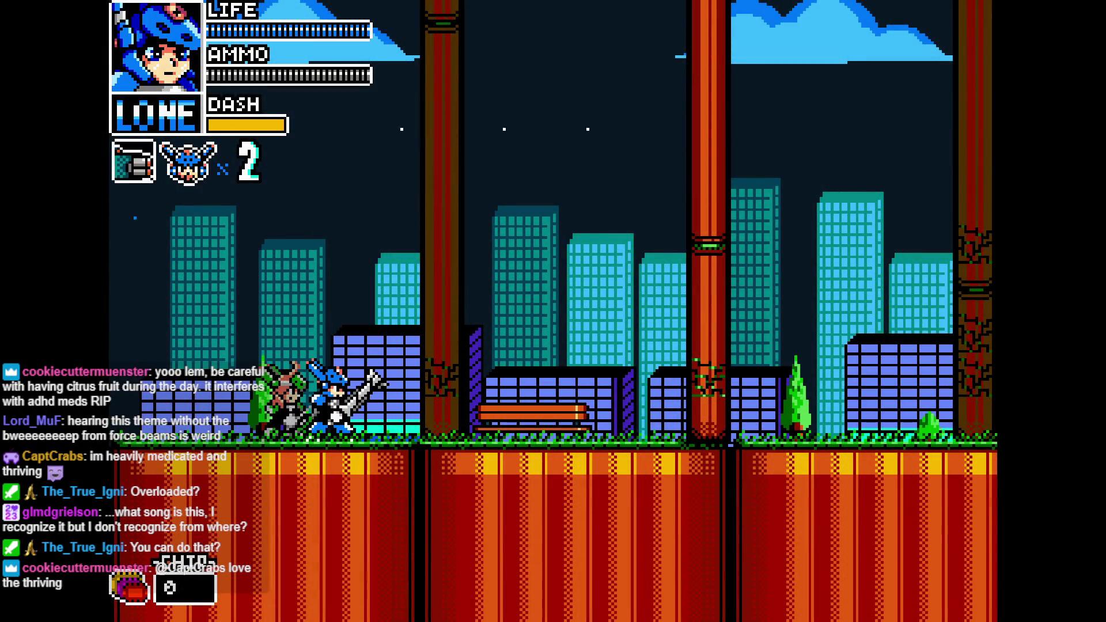
key("shift")
key("Left")
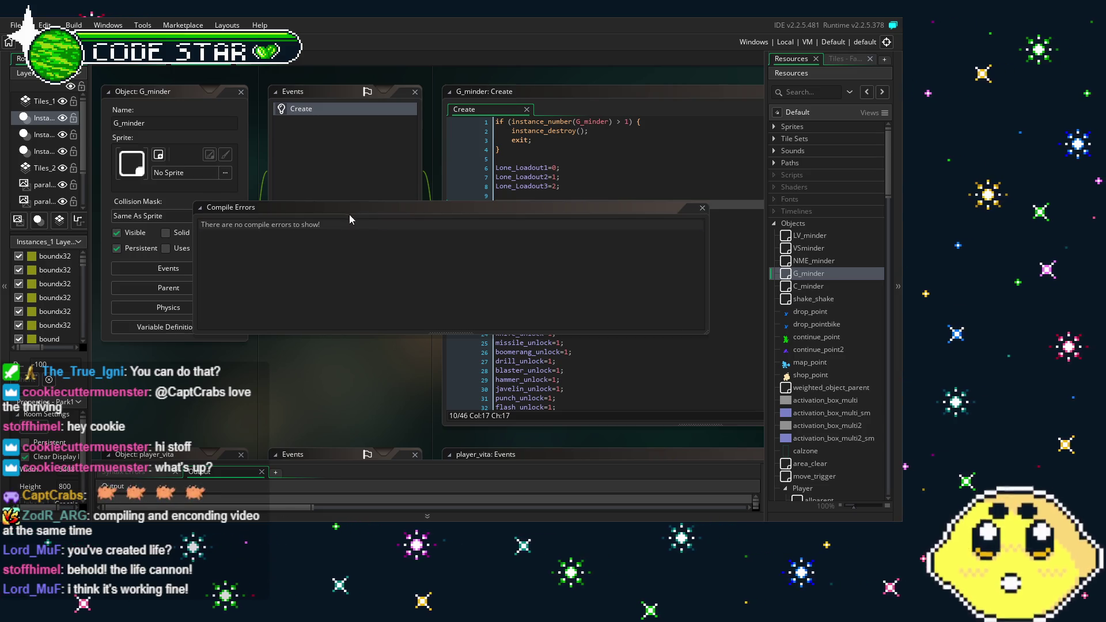
Step: Dock the Compile Errors window at the bottom and pan back to the G_minder code
mouse_move(230, 209)
left_mouse_down()
mouse_move(284, 249)
mouse_move(337, 455)
mouse_move(311, 472)
left_mouse_up()
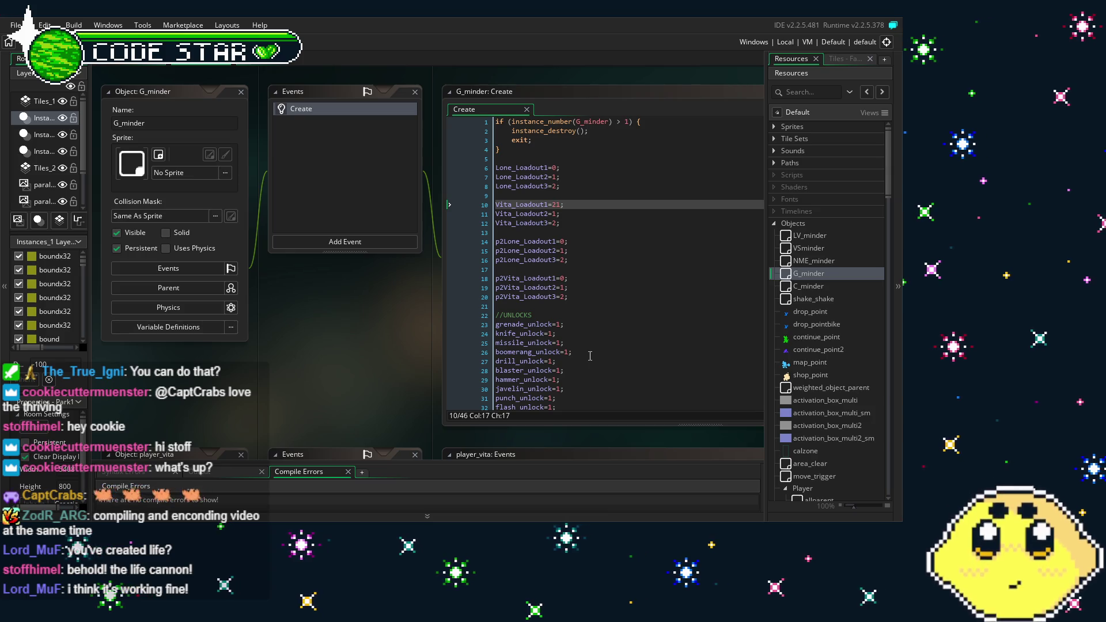
left_click_drag(368, 350, 337, 356)
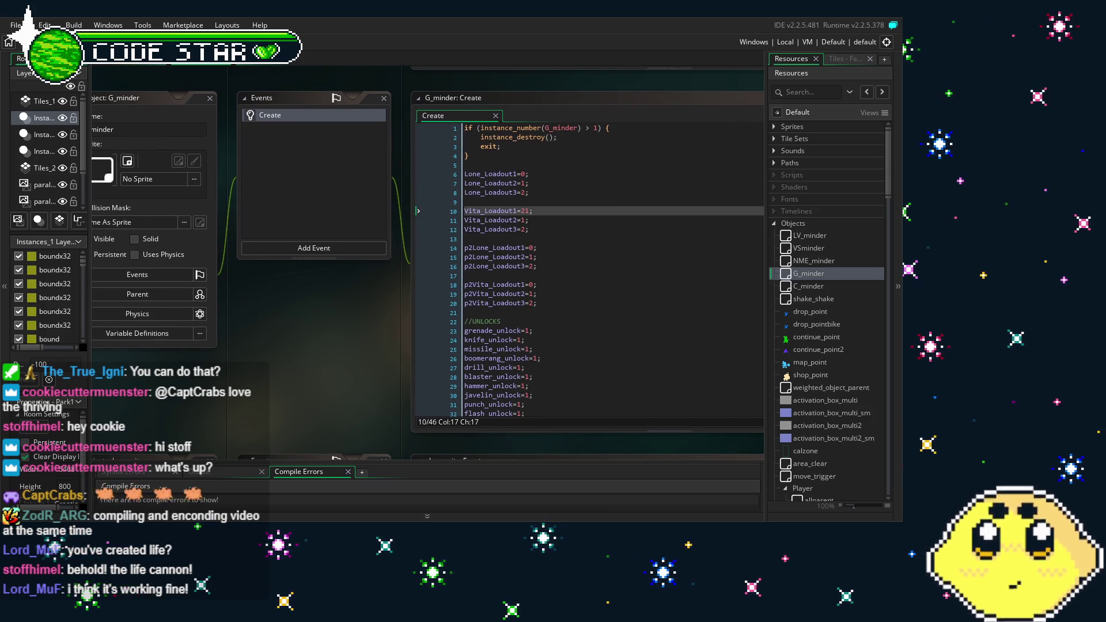
left_click_drag(218, 367, 258, 358)
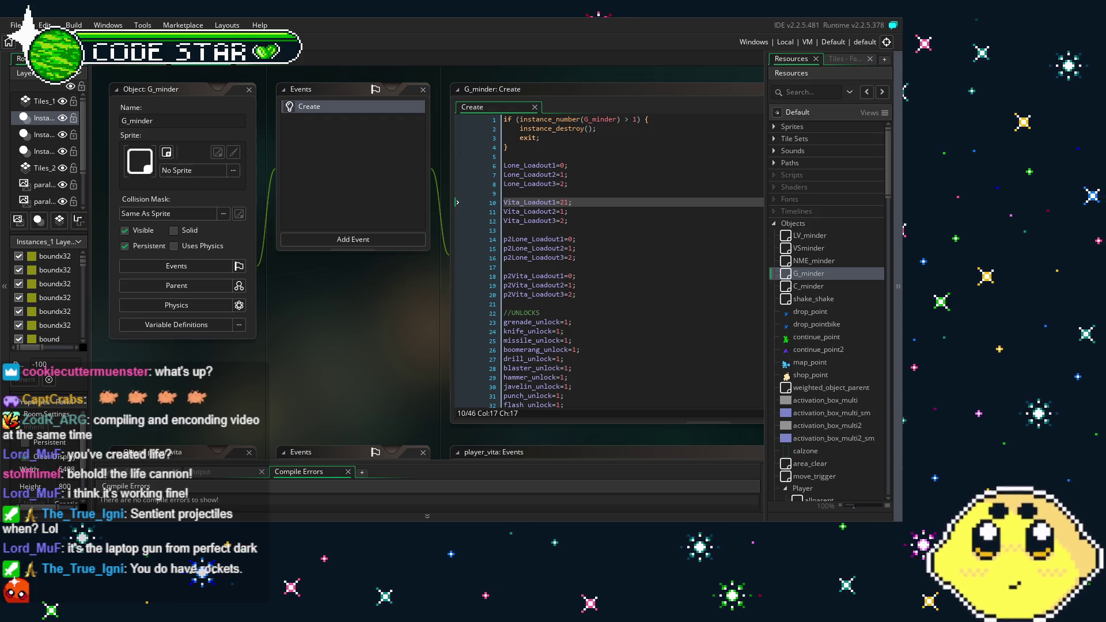
mouse_move(351, 369)
left_mouse_down()
mouse_move(277, 371)
mouse_move(333, 375)
left_mouse_up()
scroll(848, 365, "down", 5)
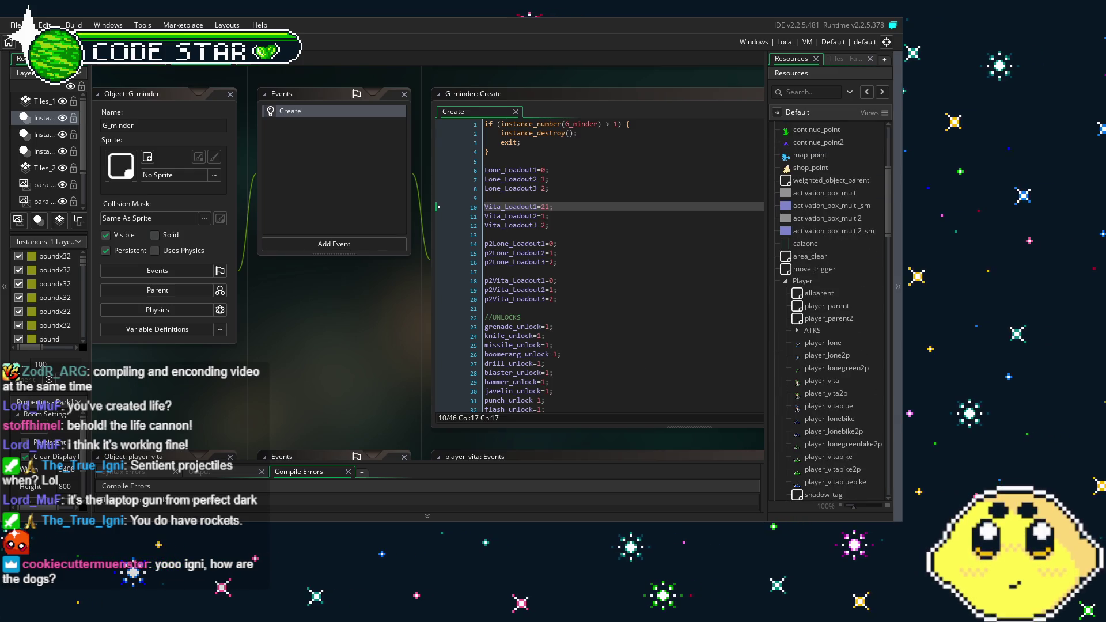
left_click_drag(332, 371, 289, 367)
scroll(824, 378, "down", 2)
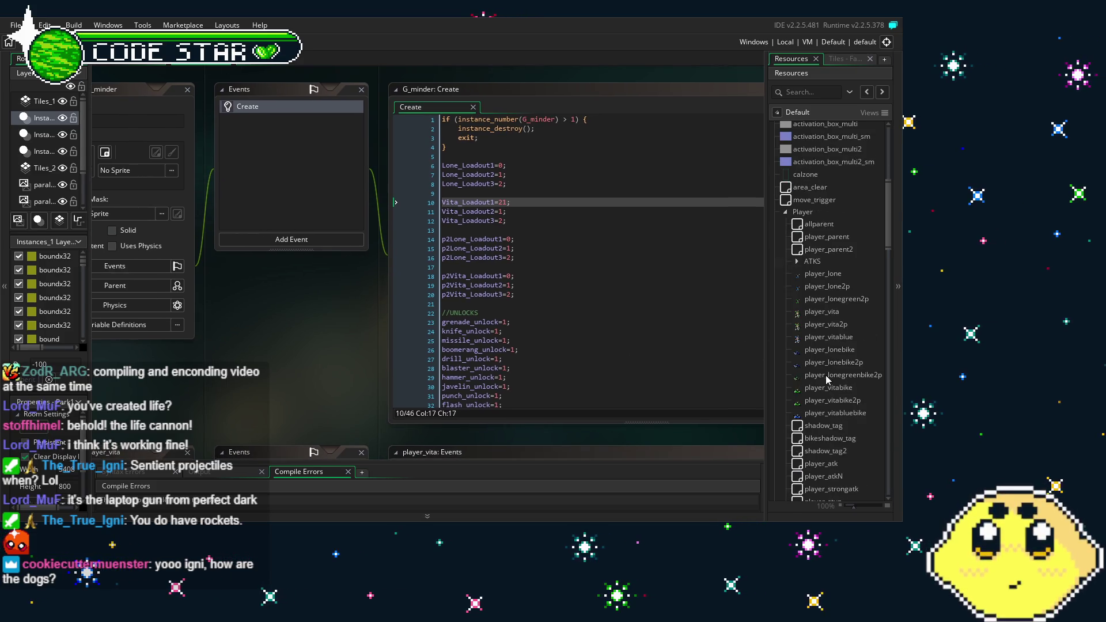
mouse_move(312, 364)
left_mouse_down()
mouse_move(357, 359)
mouse_move(360, 337)
mouse_move(345, 324)
left_mouse_up()
scroll(564, 281, "down", 5)
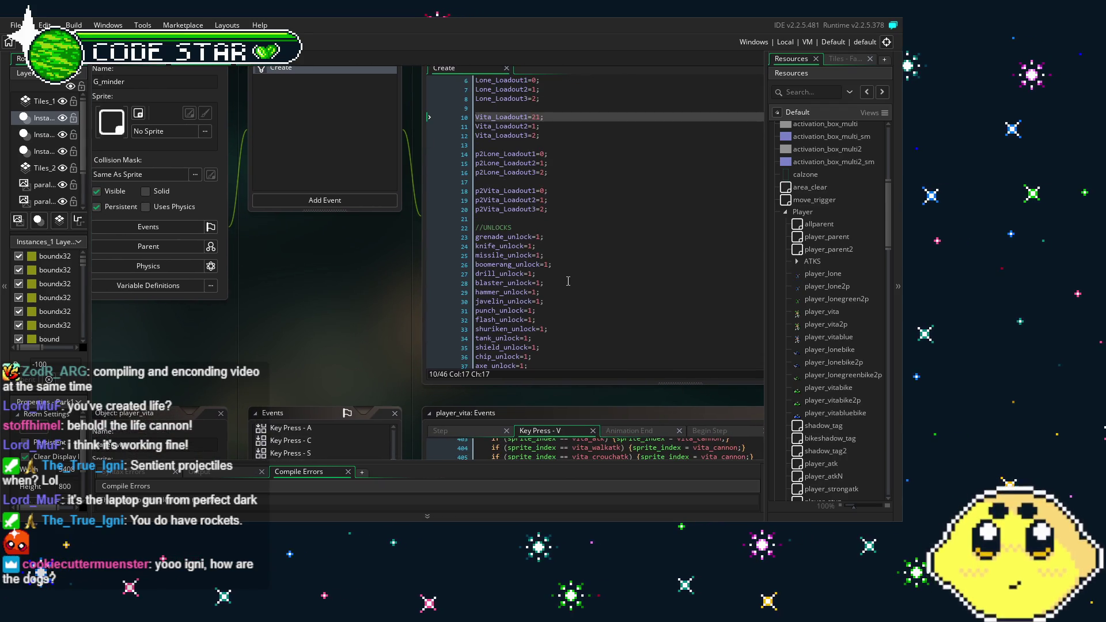
scroll(567, 281, "up", 5)
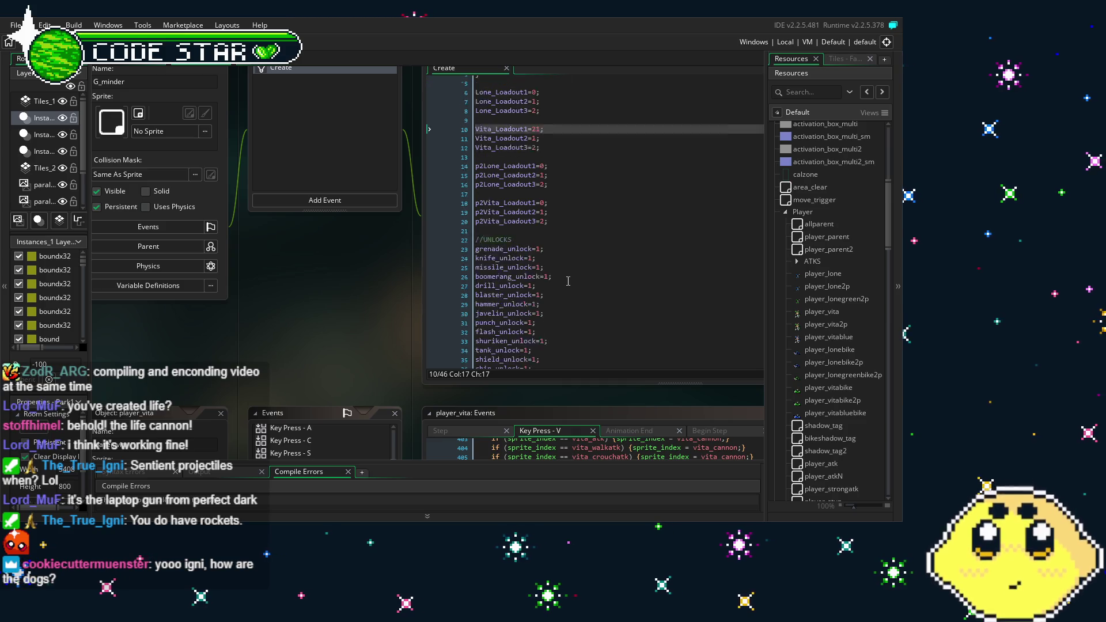
left_click_drag(359, 372, 303, 382)
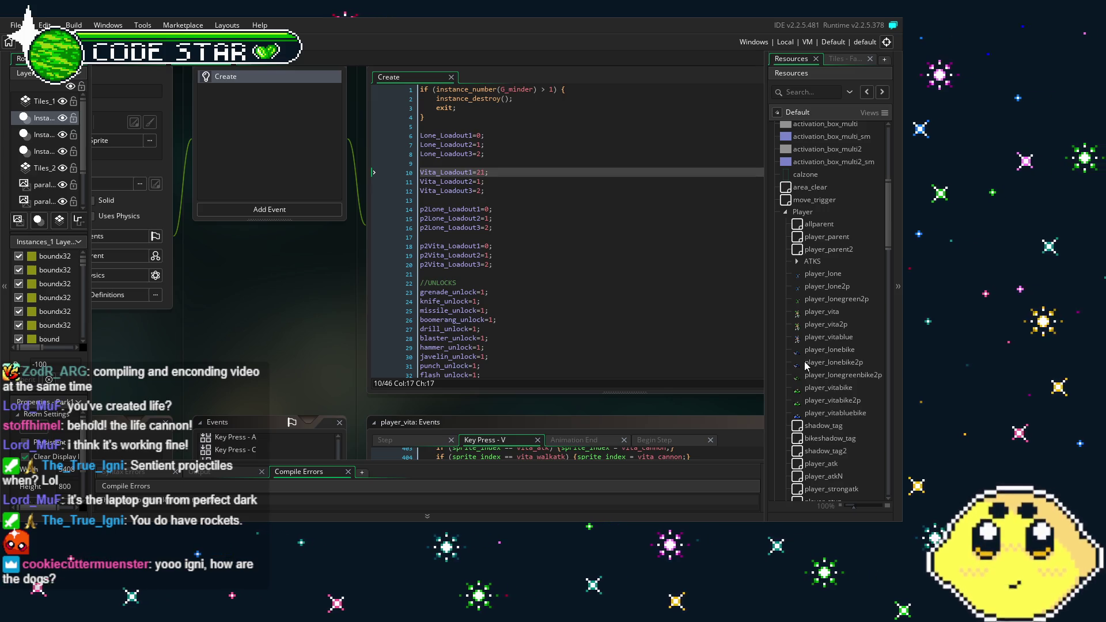
scroll(805, 365, "down", 2)
scroll(805, 365, "down", 2)
scroll(805, 366, "down", 2)
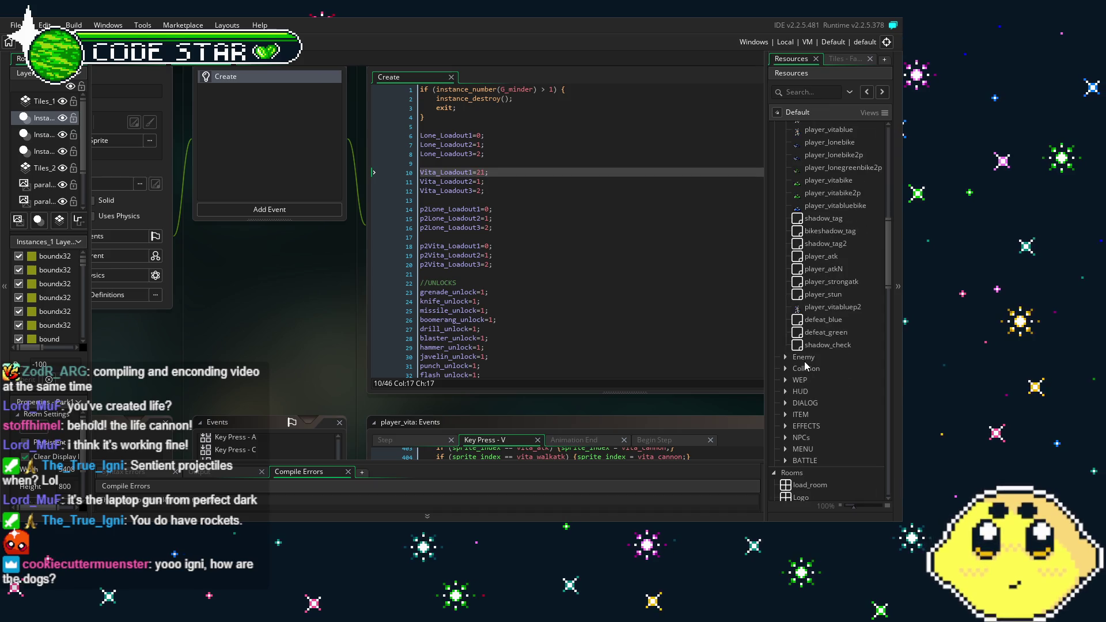
left_click(779, 359)
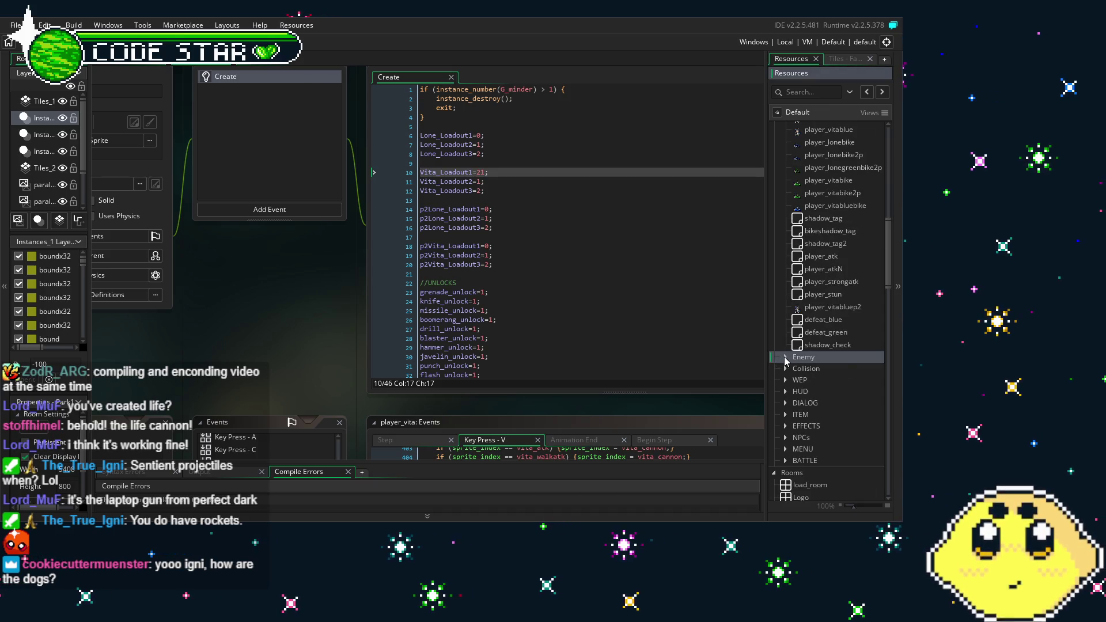
left_click(784, 357)
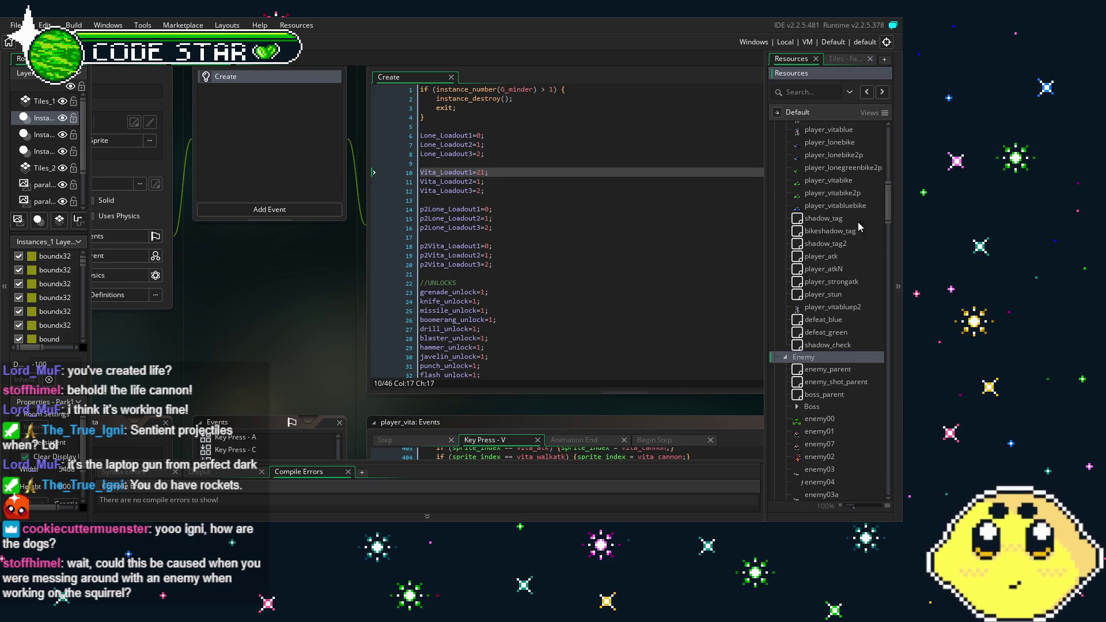
left_click(785, 358)
left_click_drag(355, 352, 322, 357)
scroll(856, 367, "up", 3)
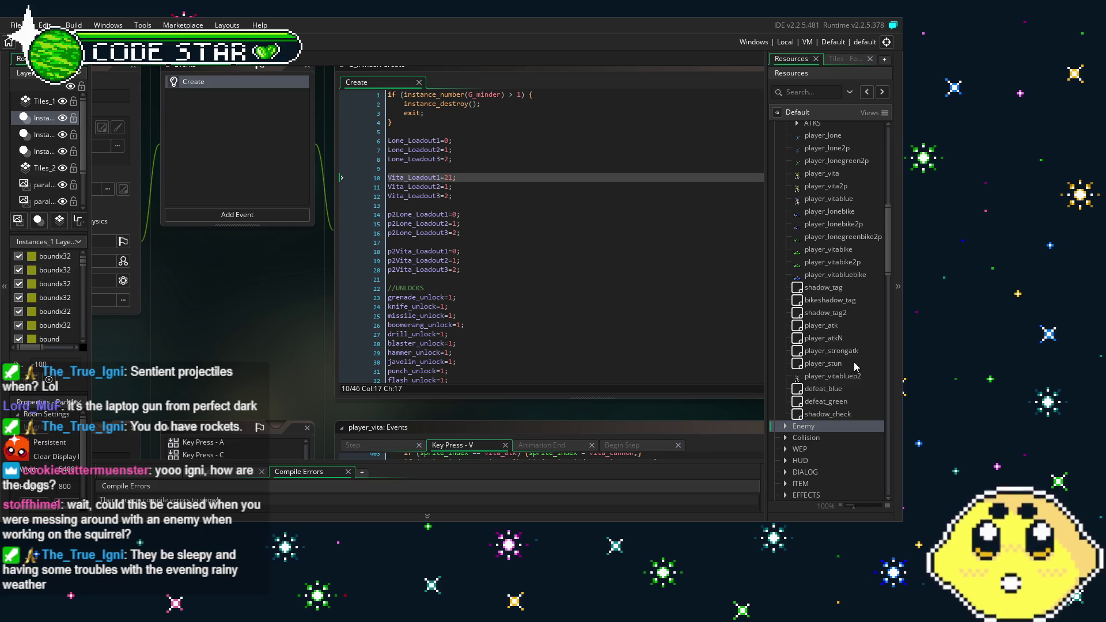
Step: Open player_vita and scroll its Events list to reveal the Key Press - V code
double_click(832, 176)
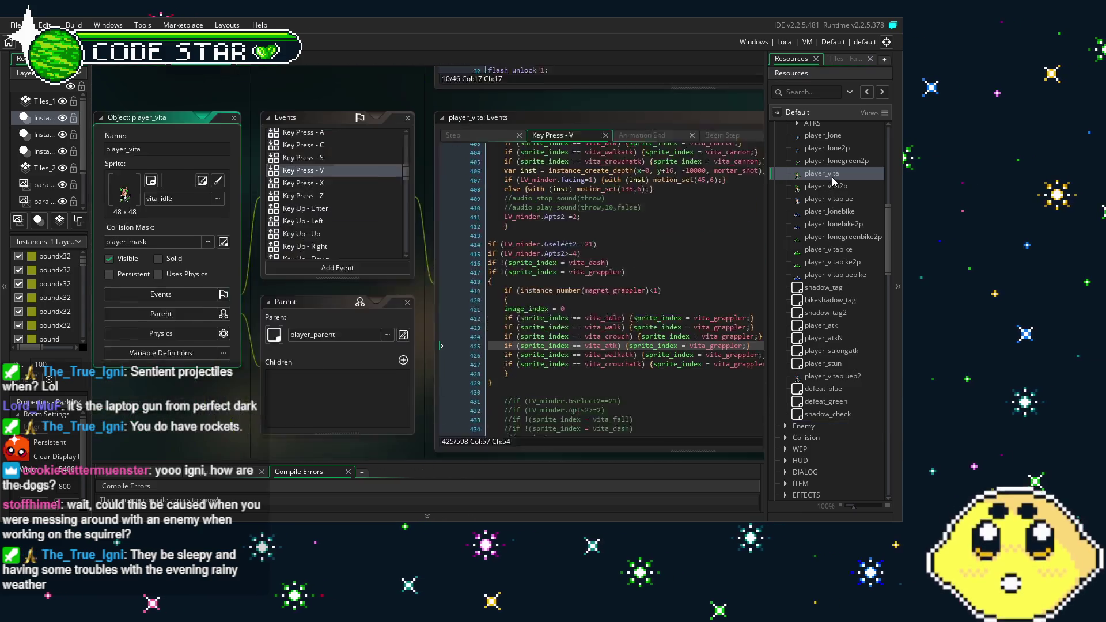
left_click_drag(430, 402, 333, 382)
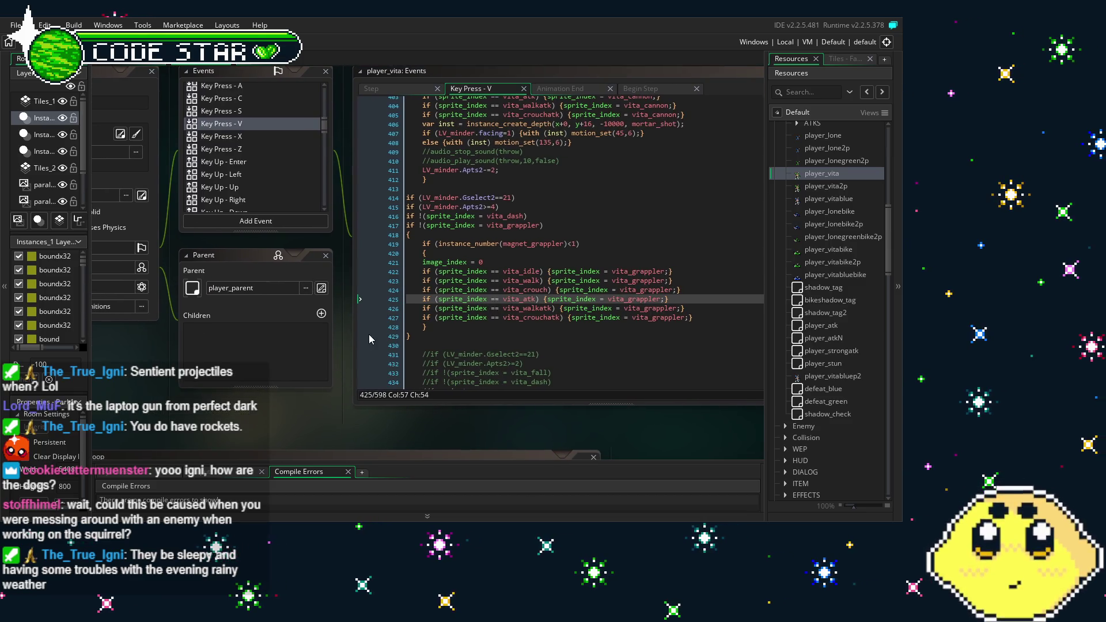
scroll(240, 153, "up", 3)
scroll(241, 153, "down", 10)
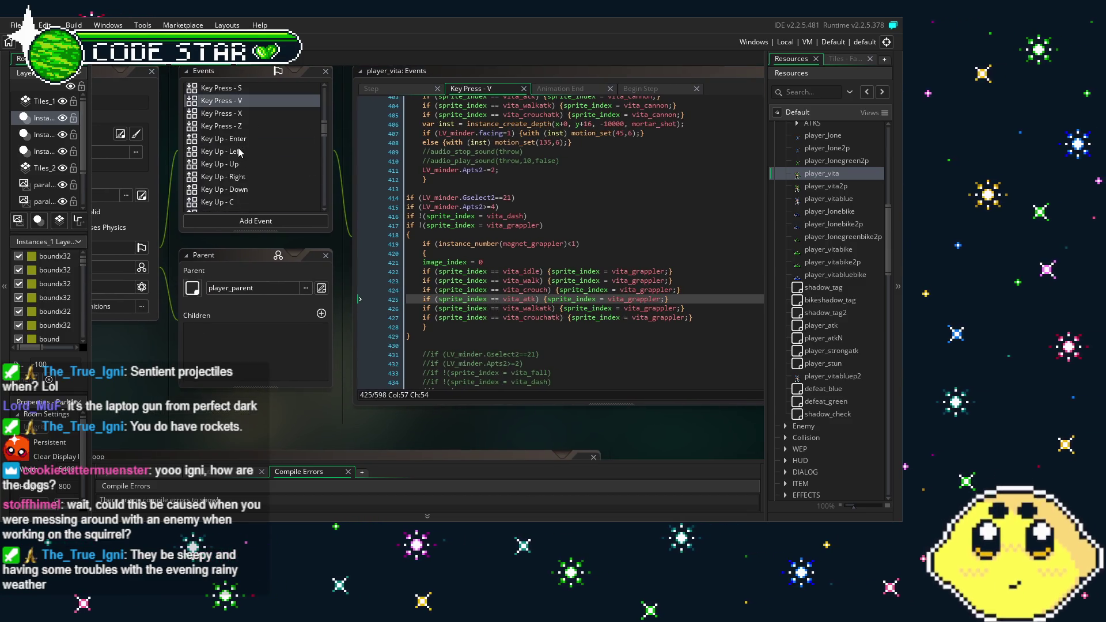
scroll(242, 153, "down", 5)
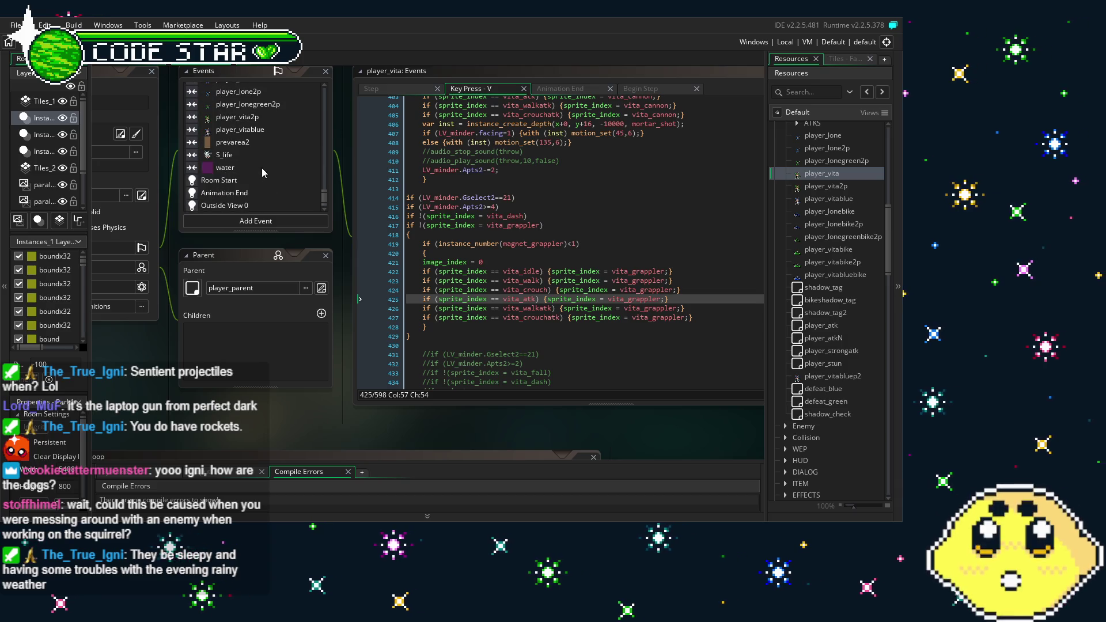
Step: Open the Animation End code and check the magnet_grappler spawn on line 90
left_click(257, 193)
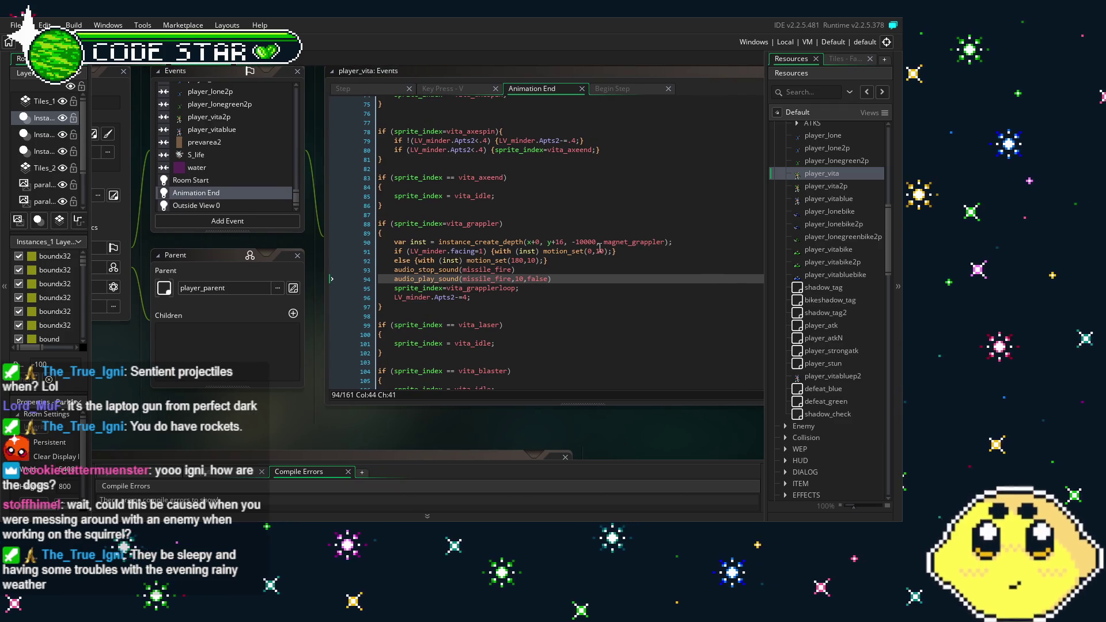
left_click(643, 242)
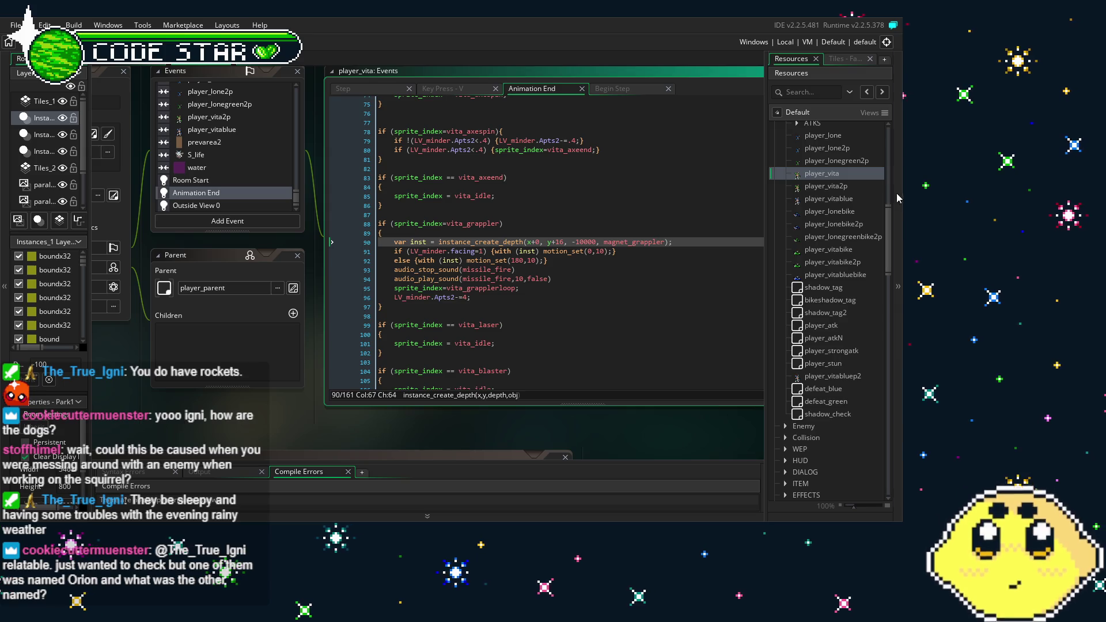
scroll(827, 174, "up", 3)
scroll(827, 174, "up", 7)
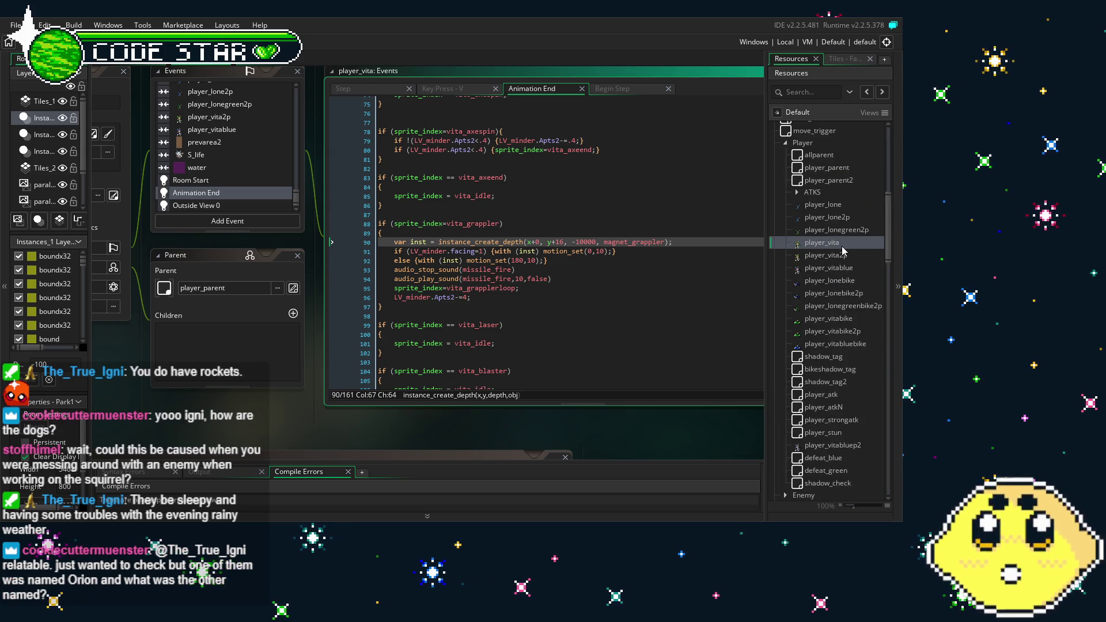
scroll(817, 229, "up", 4)
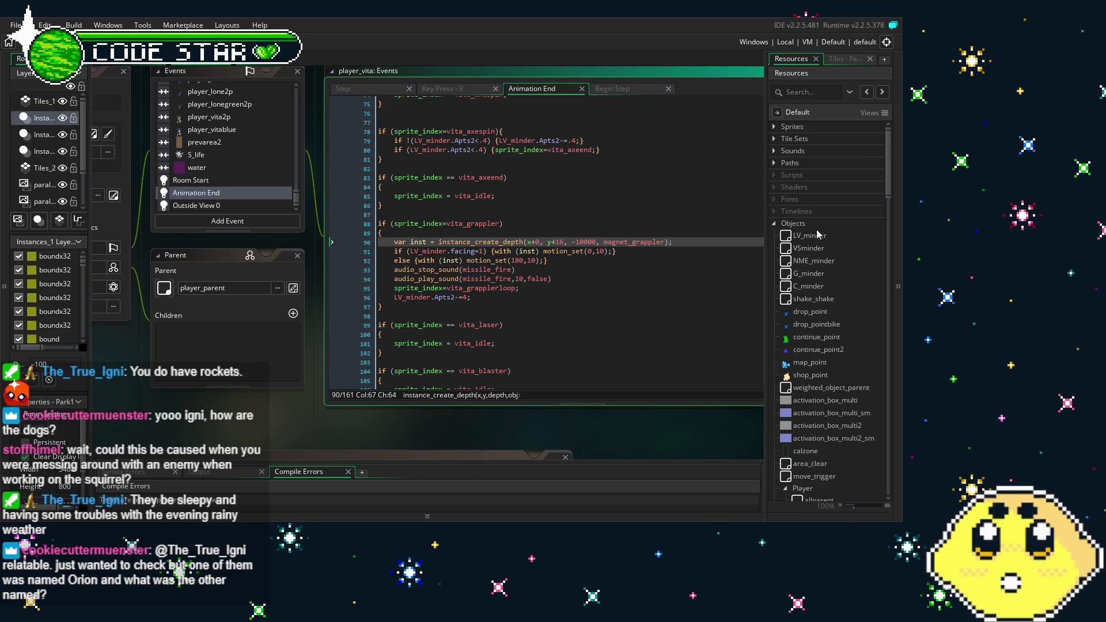
scroll(809, 288, "down", 4)
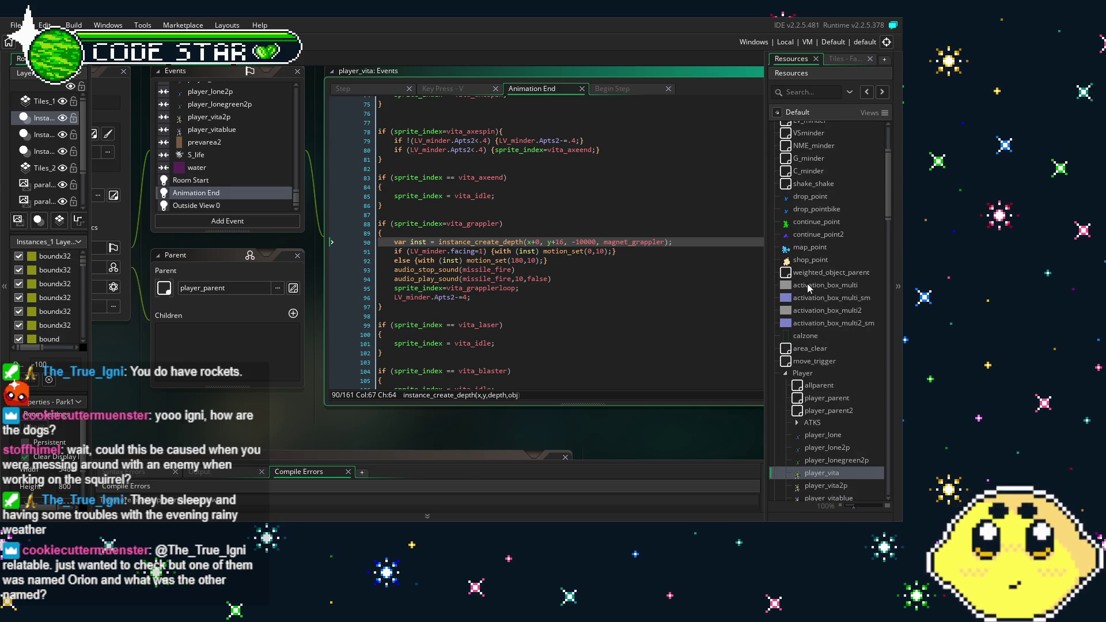
scroll(809, 288, "up", 4)
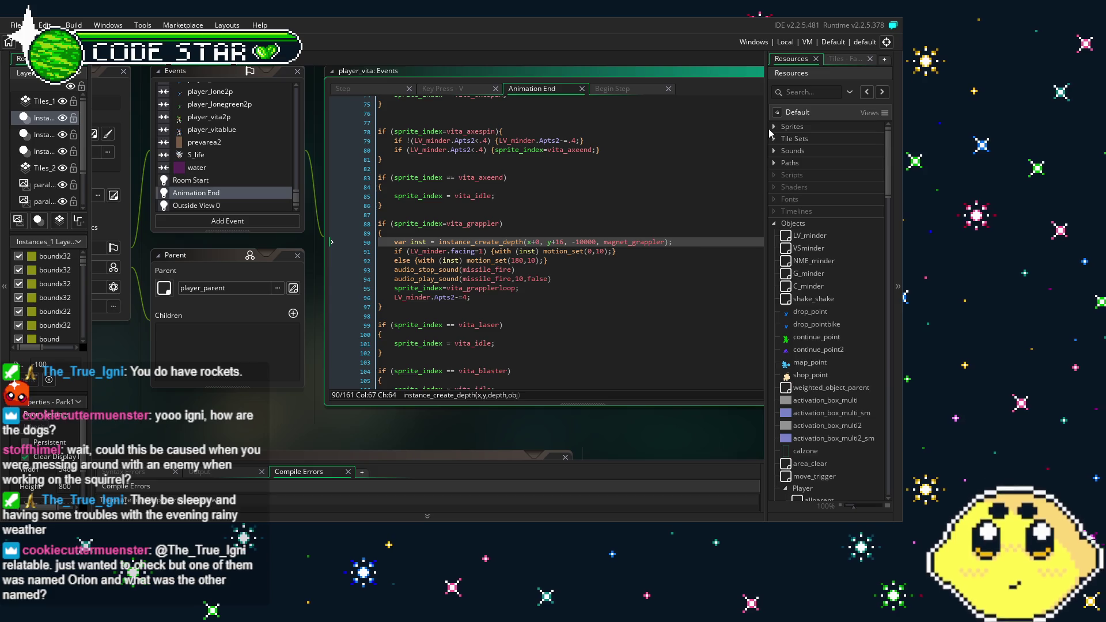
left_click(624, 242)
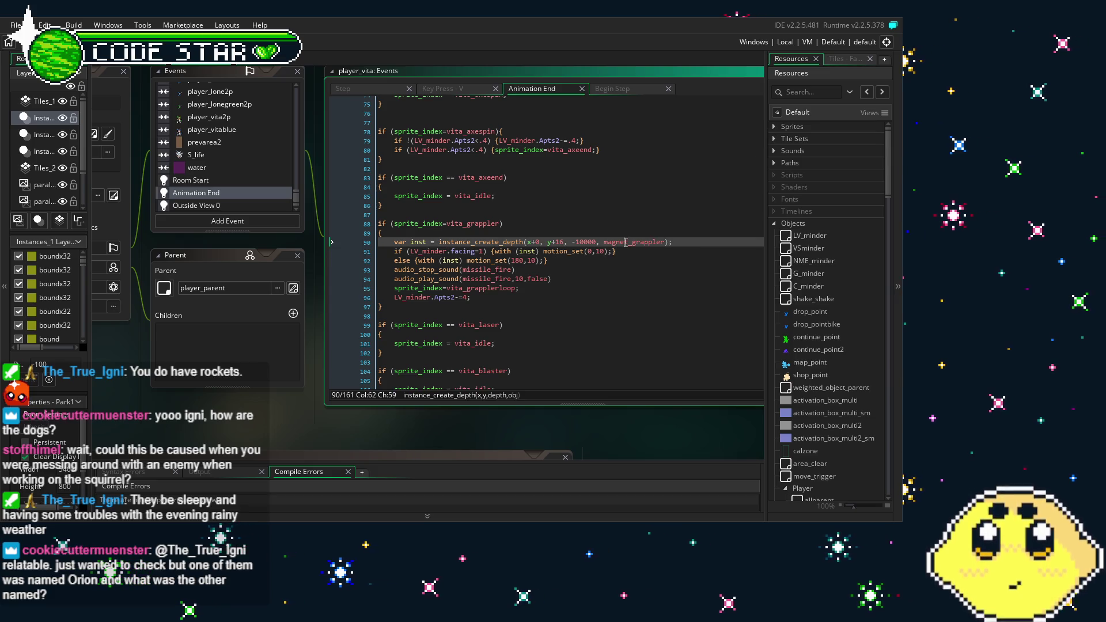
left_click(607, 242)
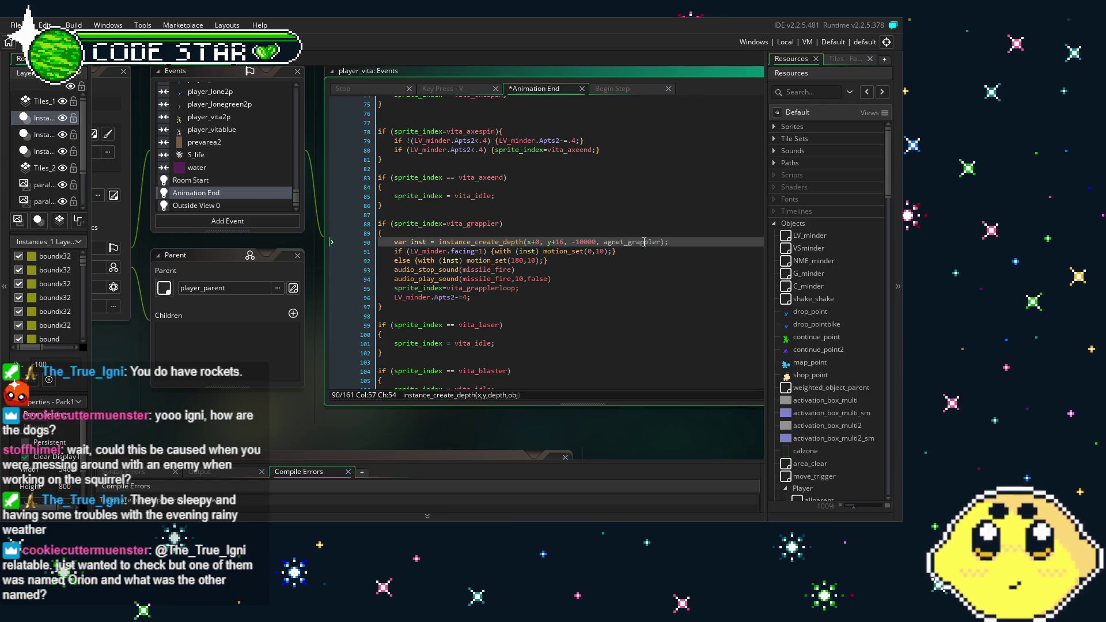
left_click(666, 332)
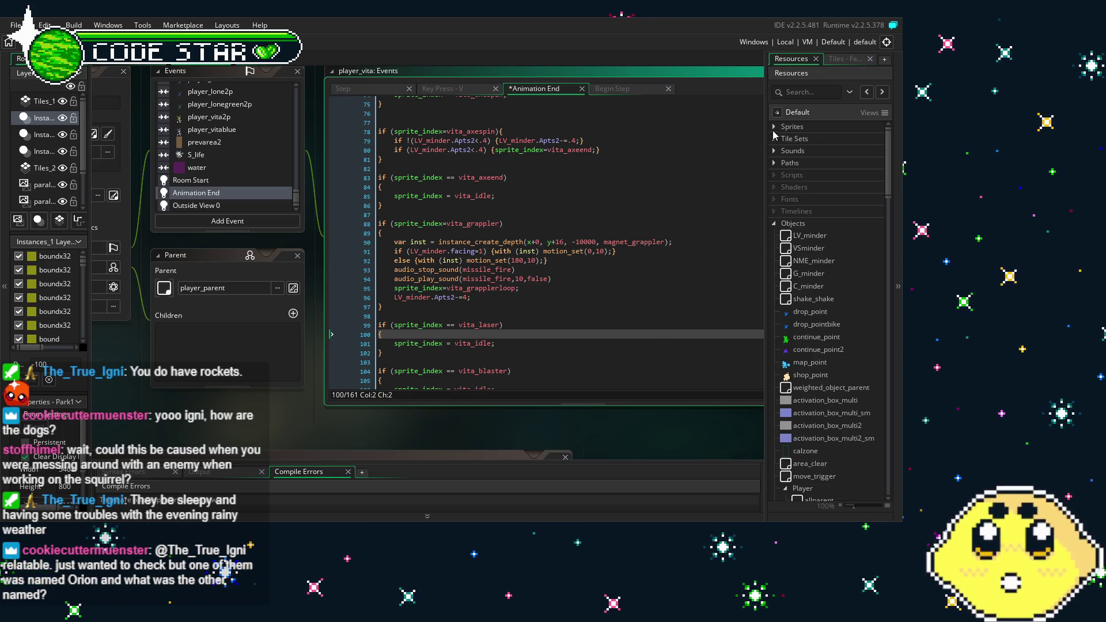
Step: Expand Sprites and open the magnet_grappler sprite to inspect it
left_click(774, 127)
left_click(774, 126)
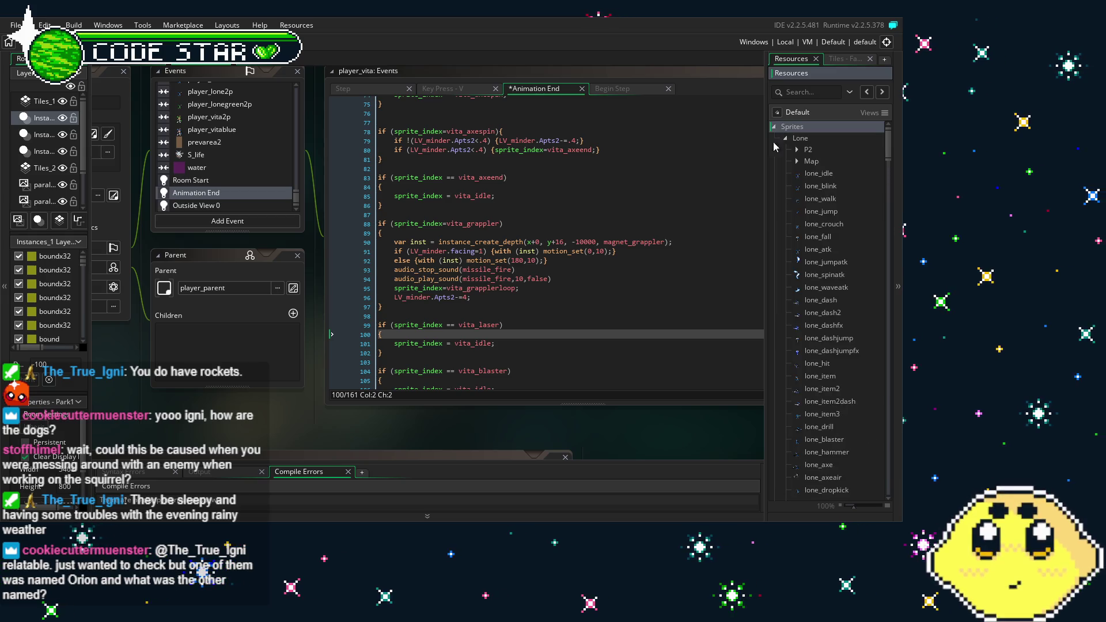
double_click(642, 242)
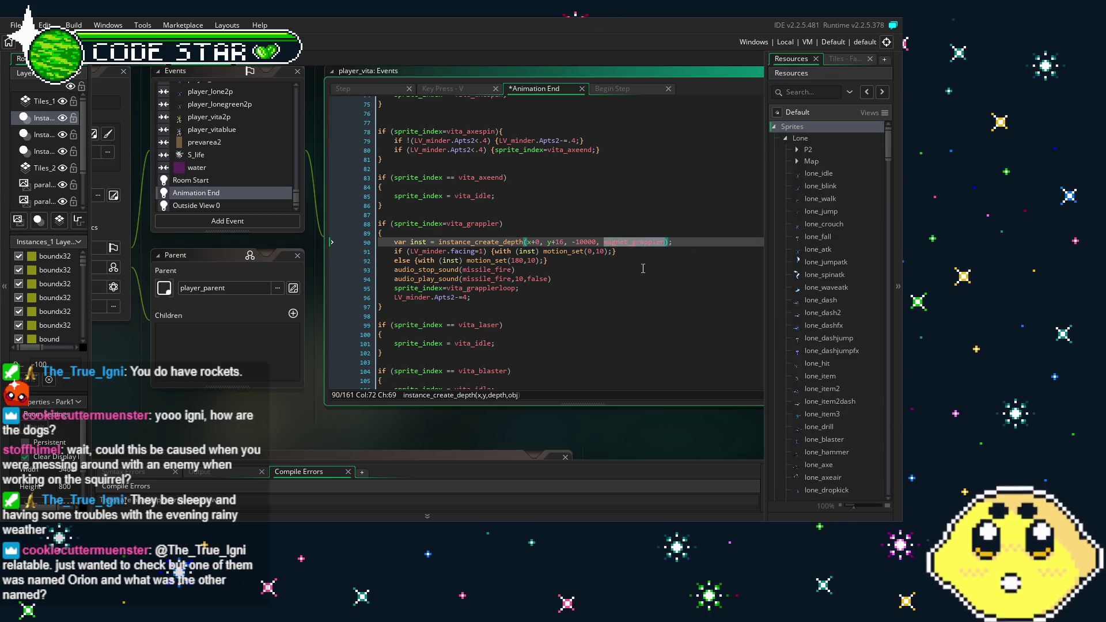
left_click(642, 269)
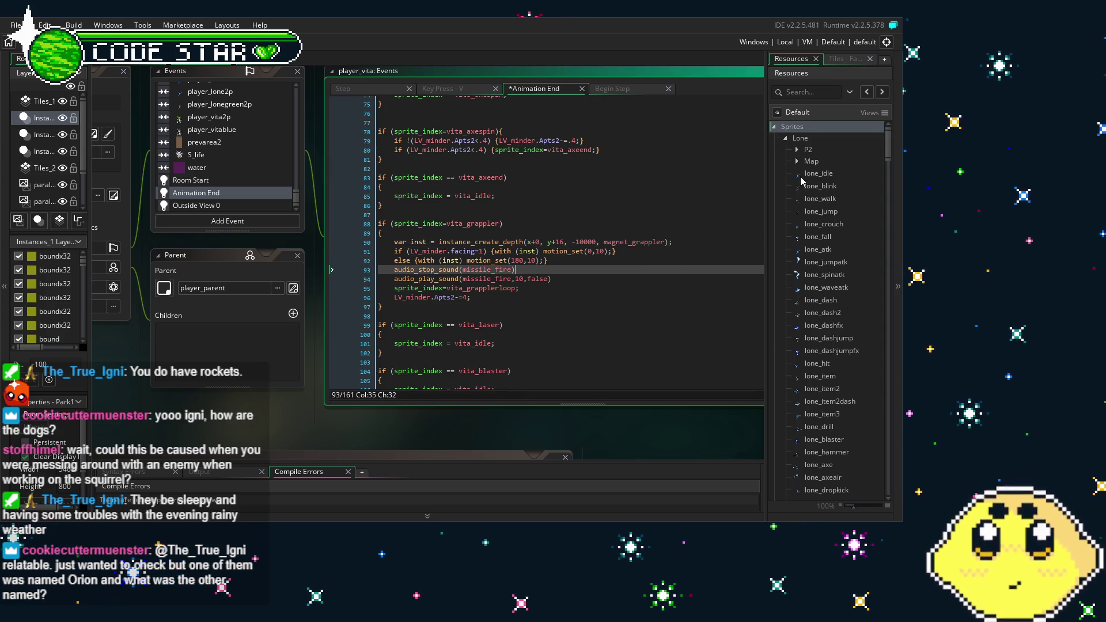
scroll(800, 181, "down", 3)
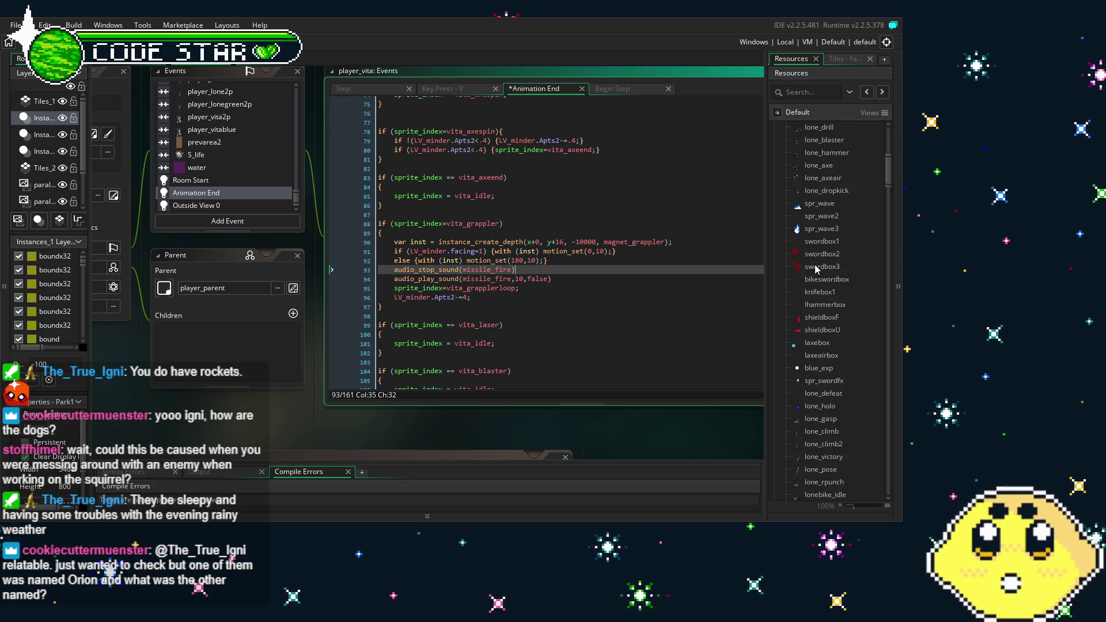
scroll(806, 340, "down", 20)
scroll(805, 344, "down", 15)
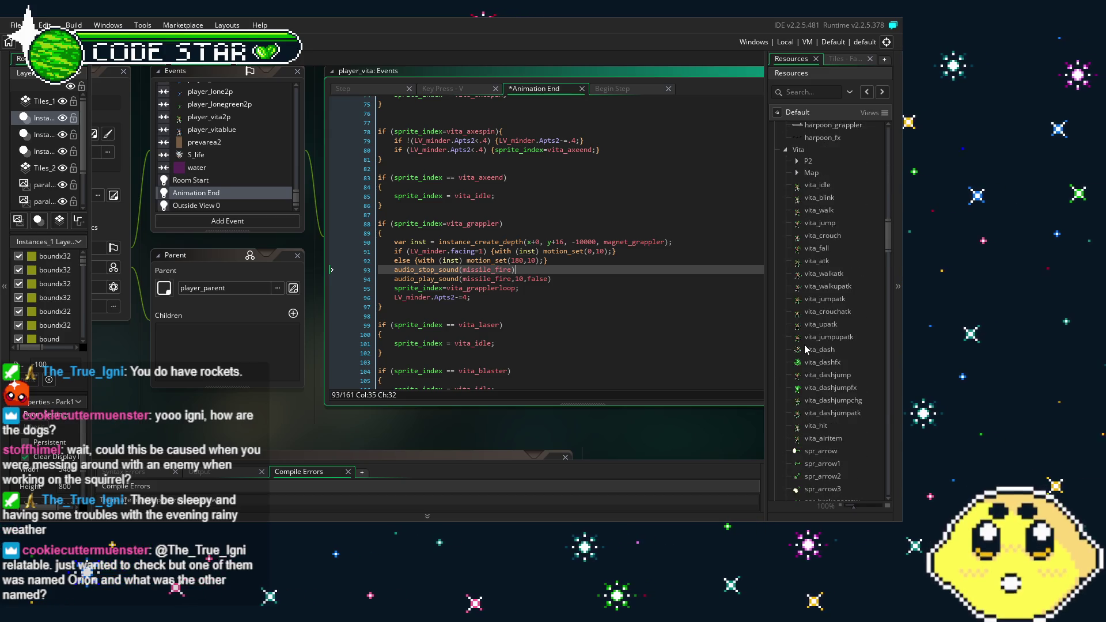
scroll(806, 349, "down", 15)
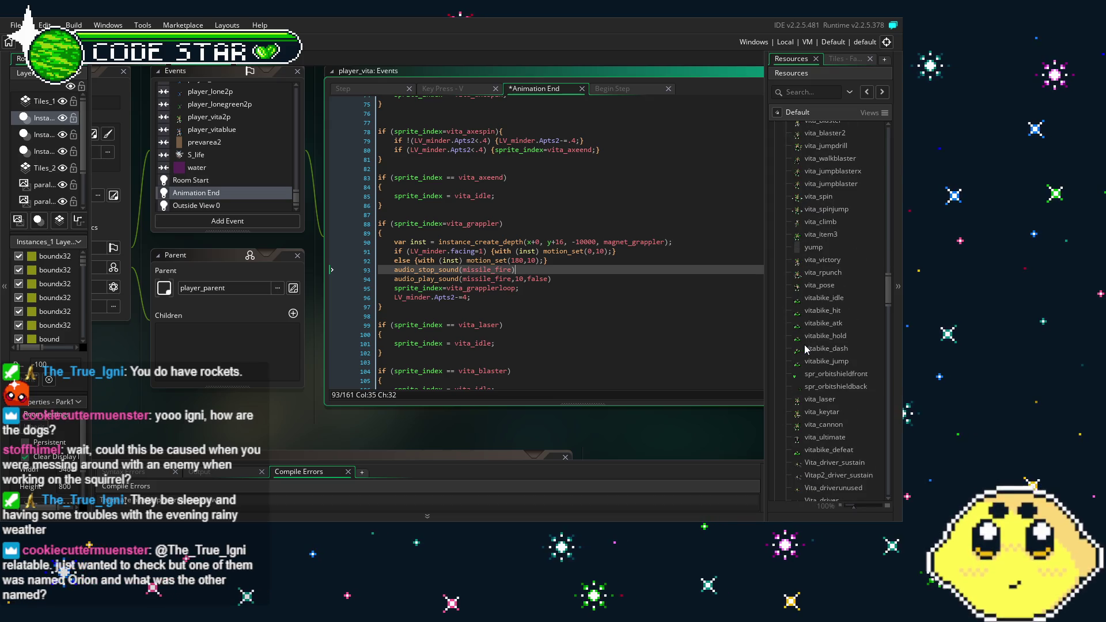
scroll(813, 403, "down", 1)
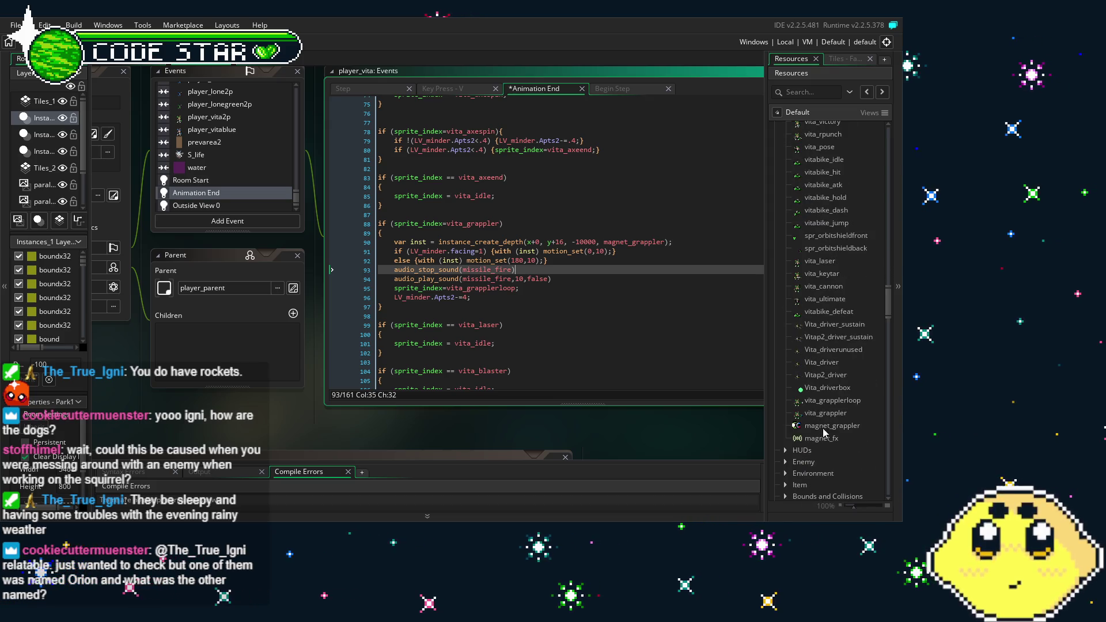
left_click(834, 427)
double_click(847, 429)
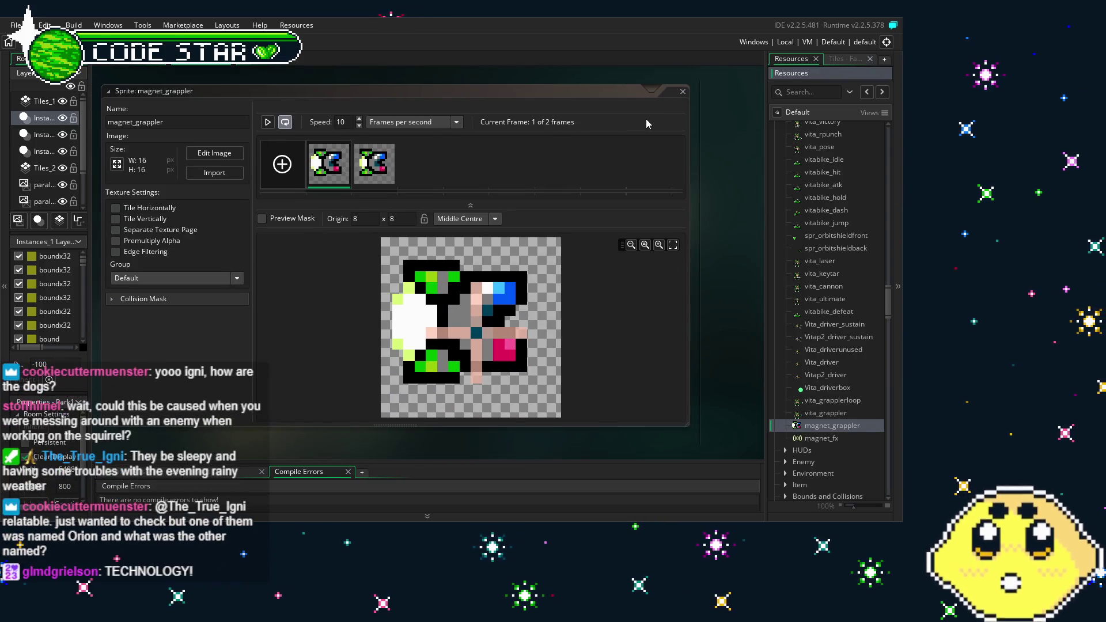
Step: Close the magnet_grappler sprite editor and collapse the Sprites category
left_click(682, 94)
scroll(822, 376, "up", 5)
scroll(822, 375, "up", 10)
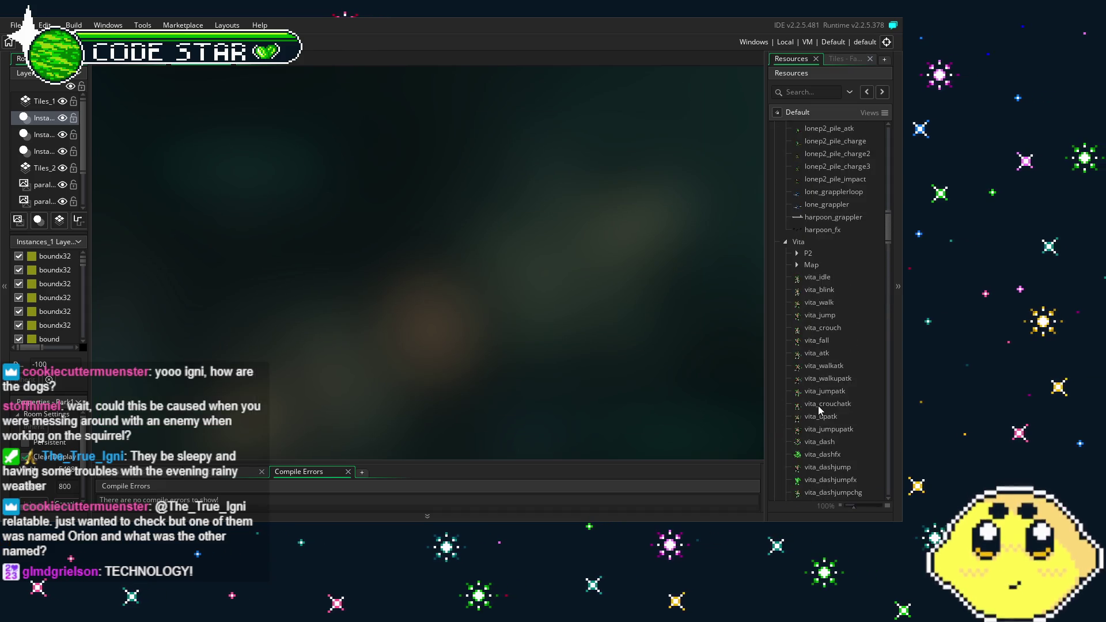
scroll(820, 410, "up", 10)
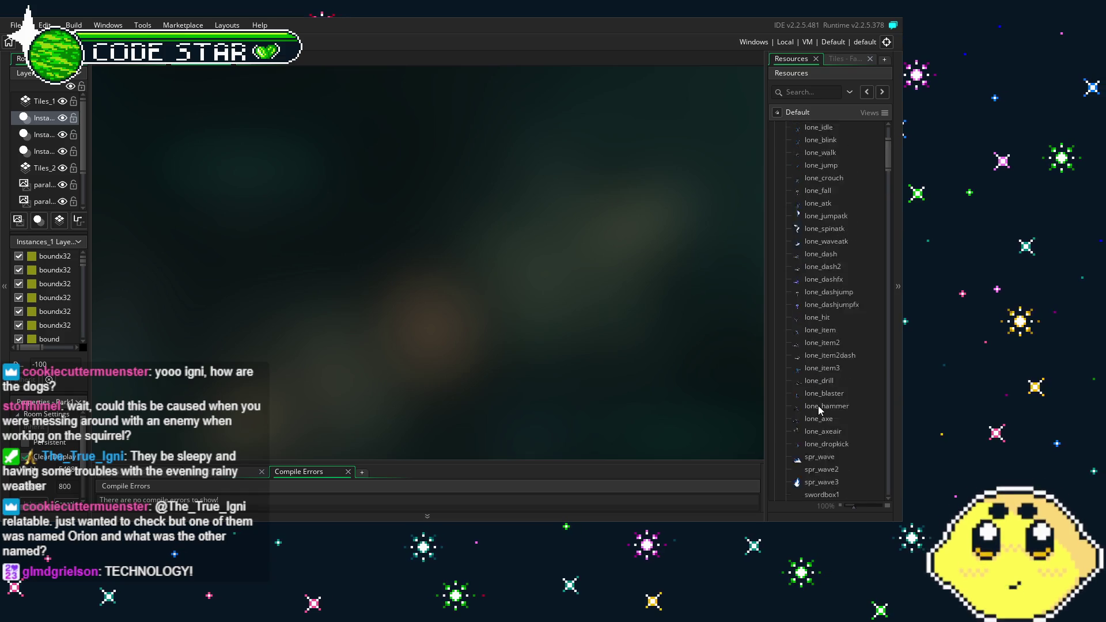
left_click(774, 126)
Step: Browse the Objects list, expanding the Enemy folder and then collapsing it again
scroll(818, 268, "down", 2)
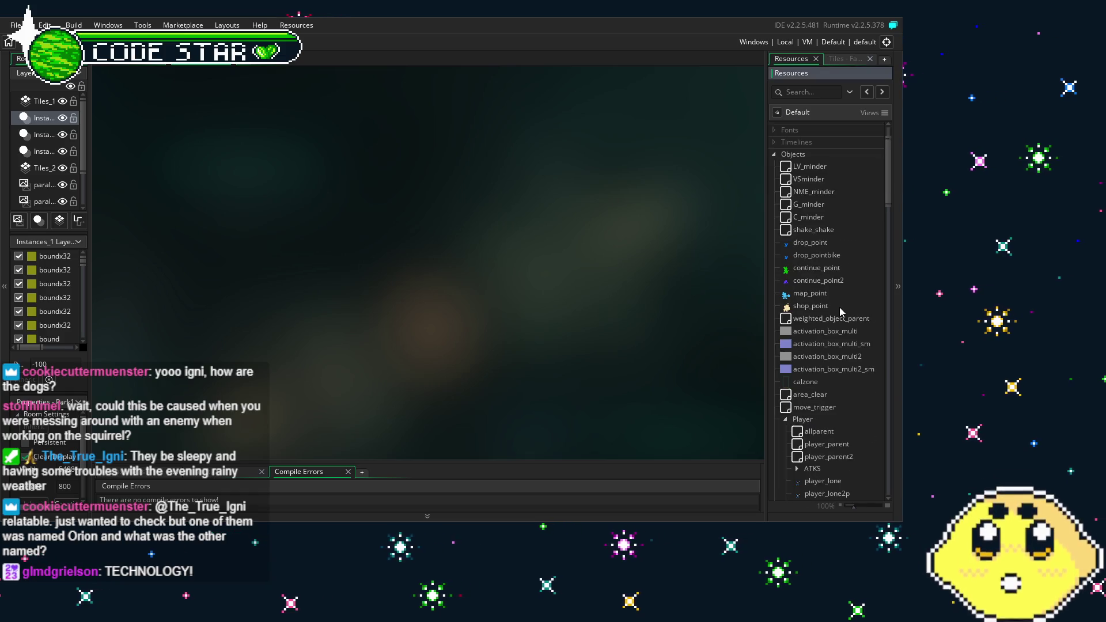
scroll(822, 319, "down", 3)
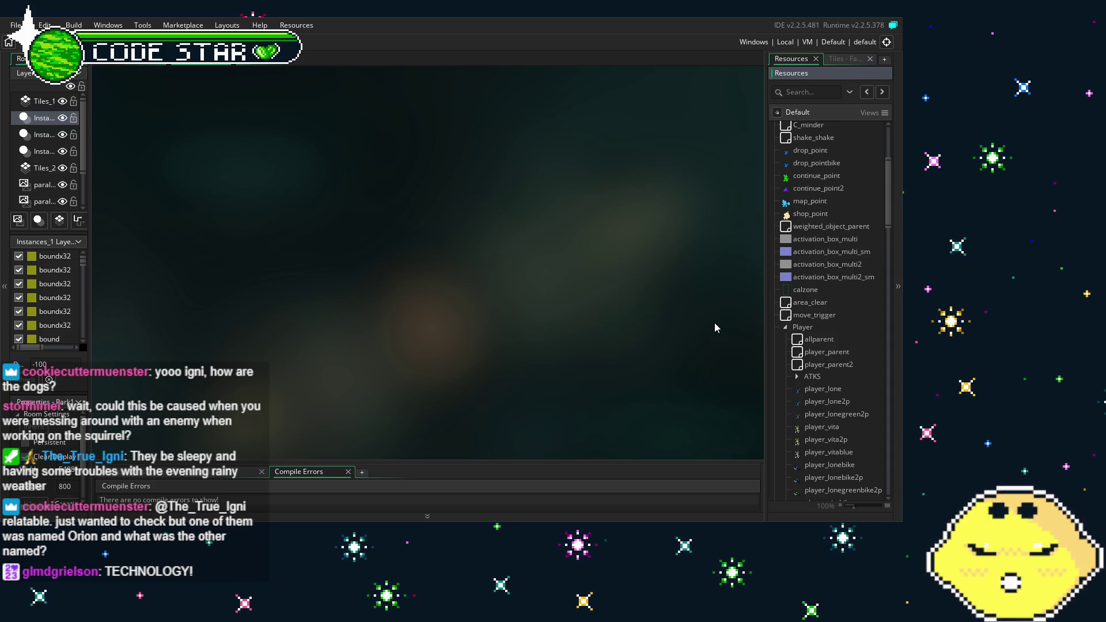
left_click(654, 323)
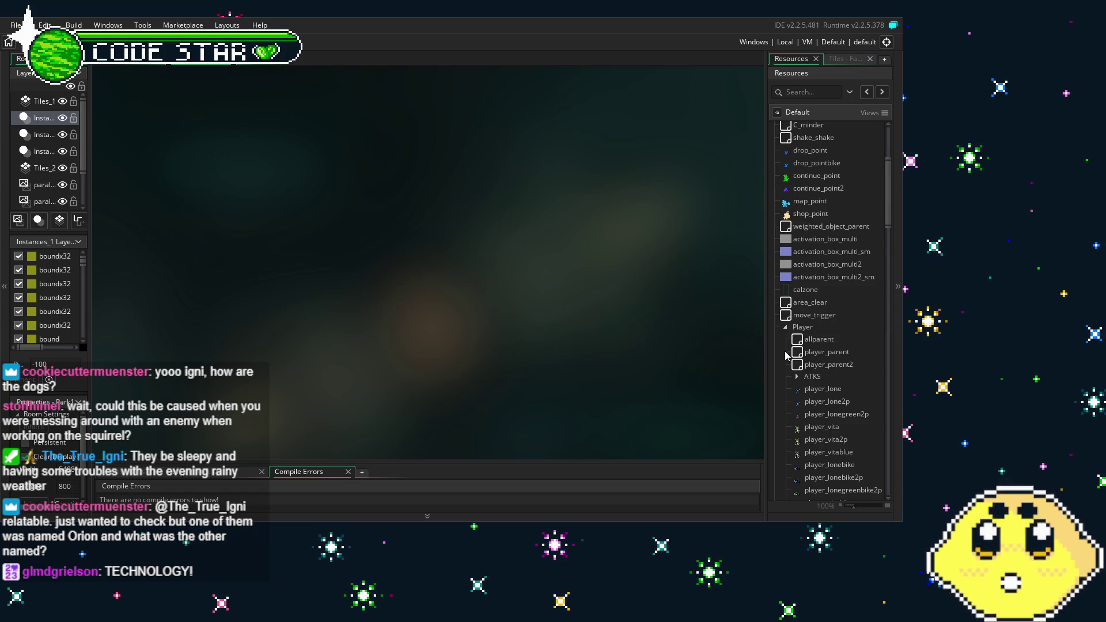
scroll(786, 352, "down", 3)
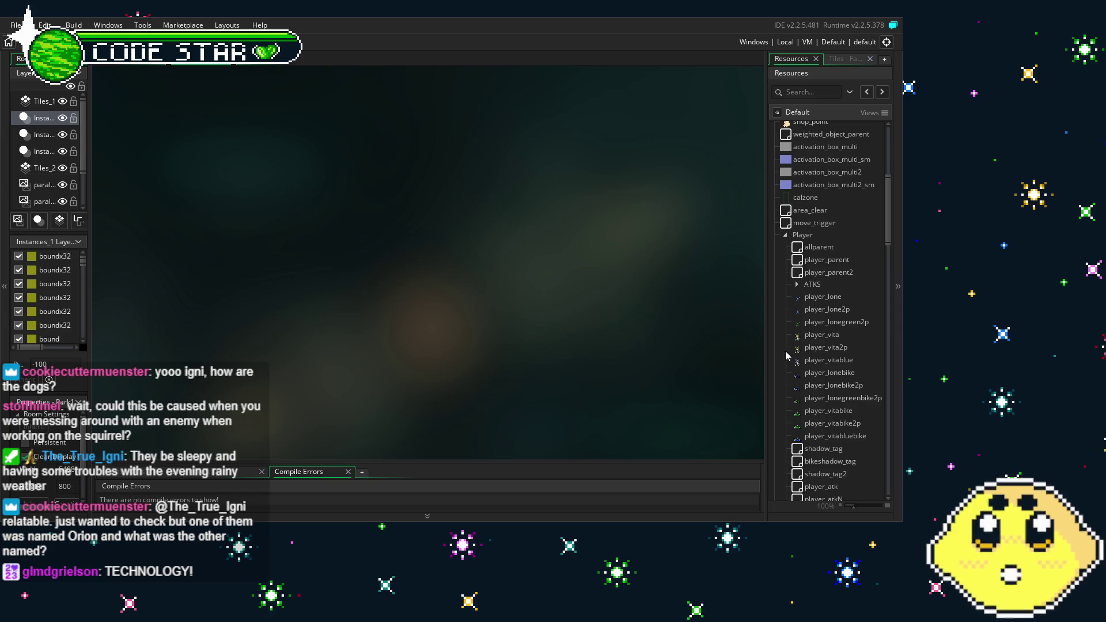
scroll(794, 356, "down", 5)
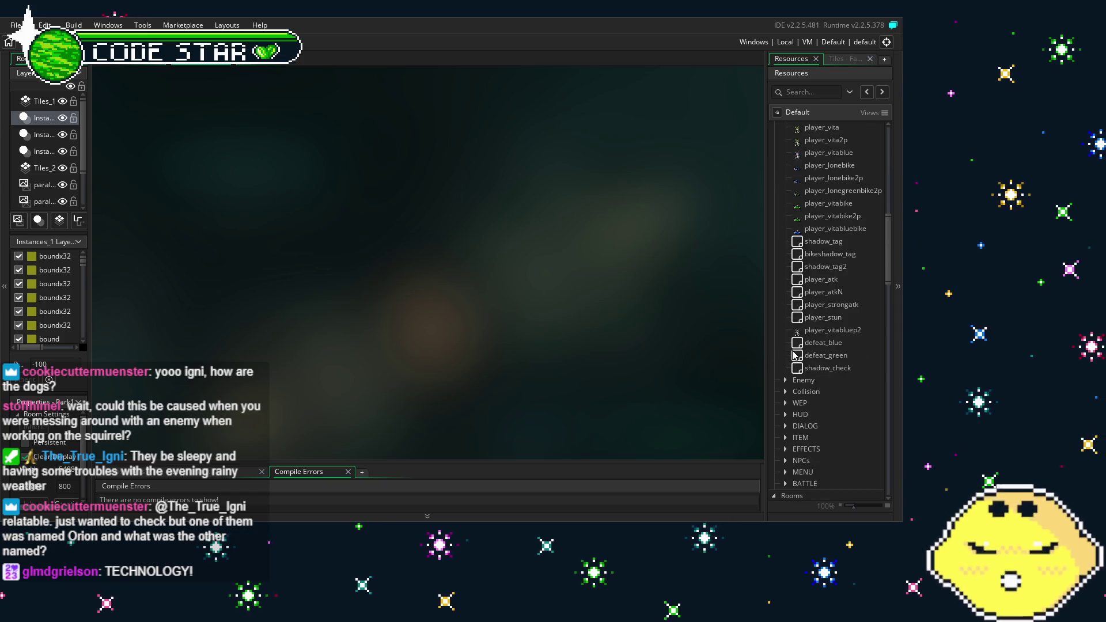
scroll(793, 355, "down", 2)
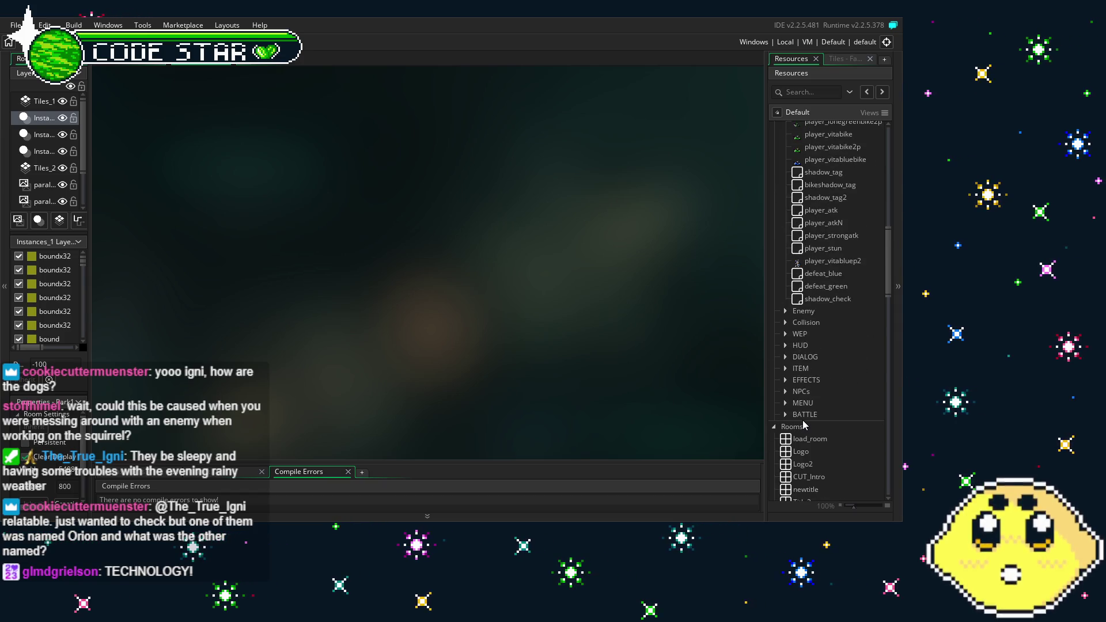
scroll(786, 380, "up", 2)
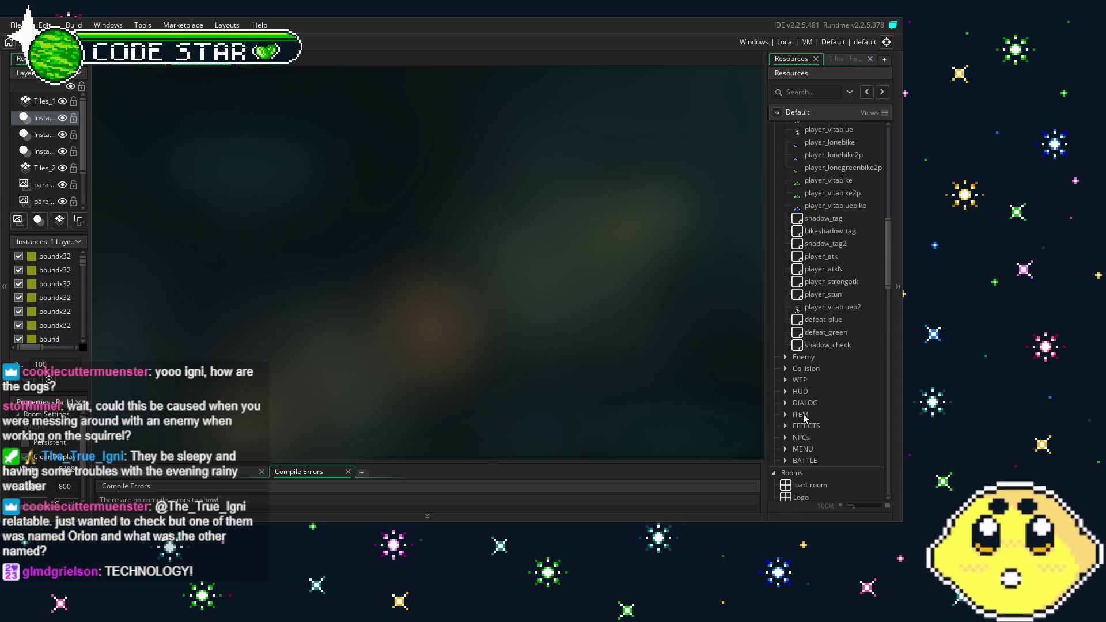
left_click(788, 357)
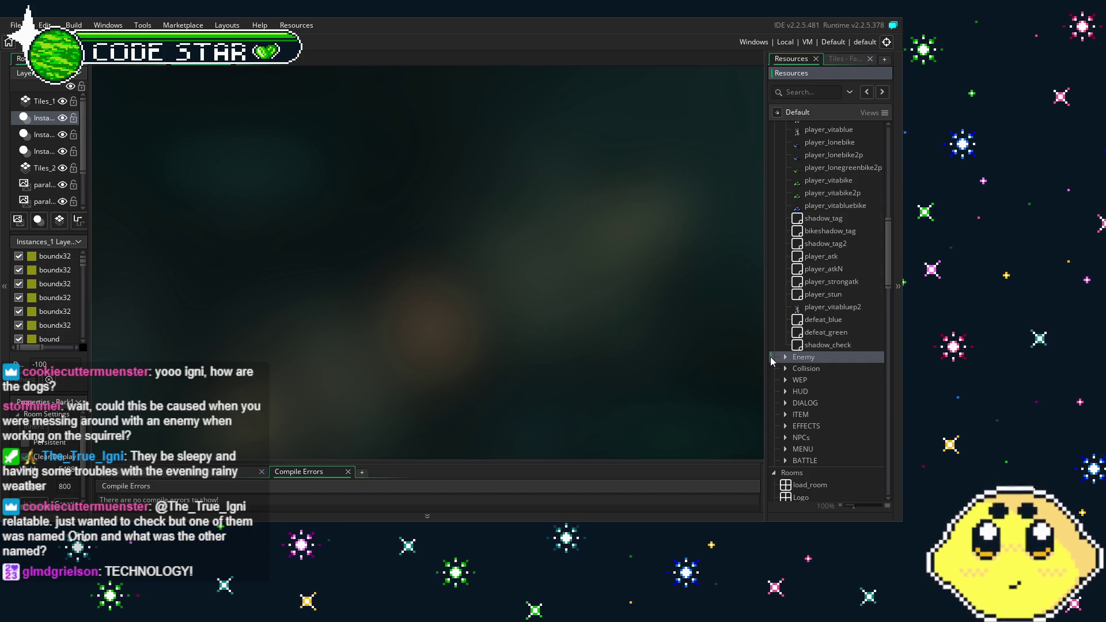
scroll(772, 360, "down", 4)
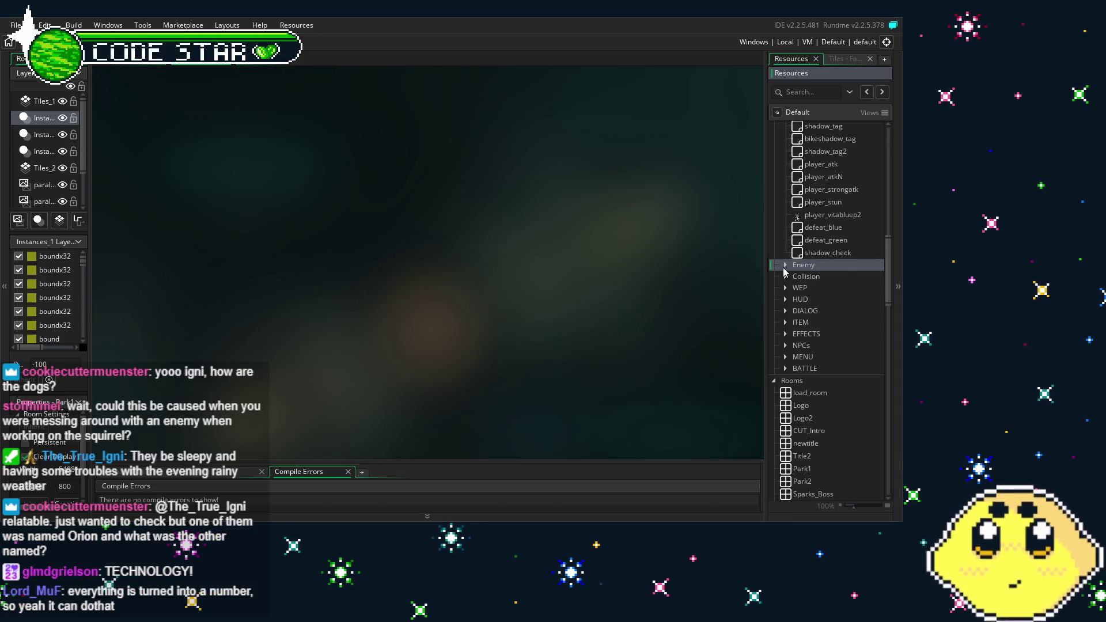
left_click(785, 266)
double_click(784, 265)
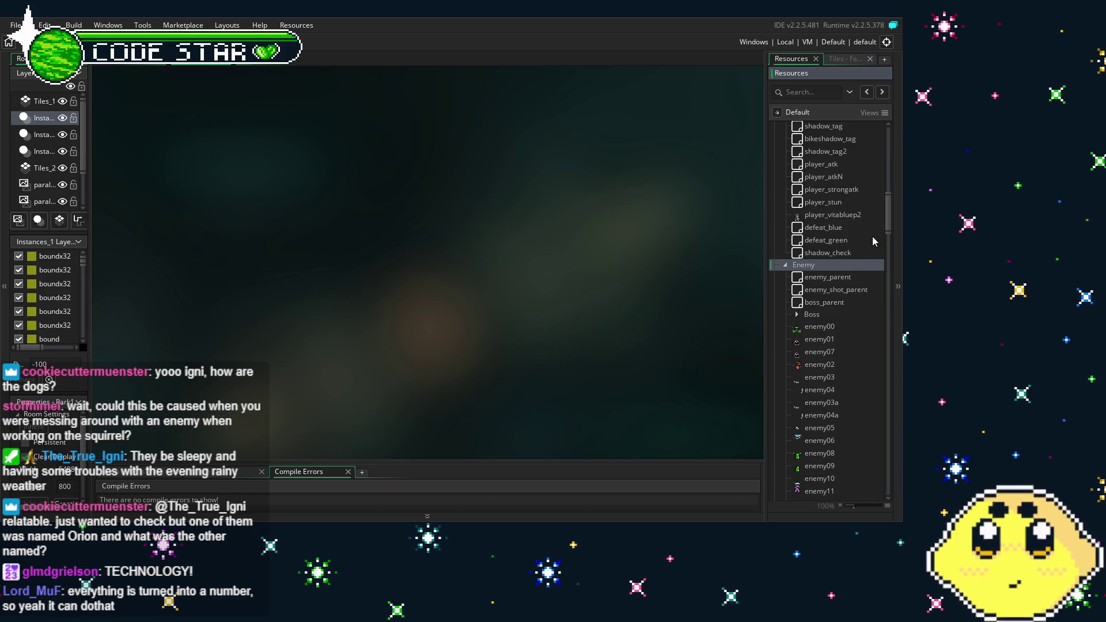
left_click(785, 266)
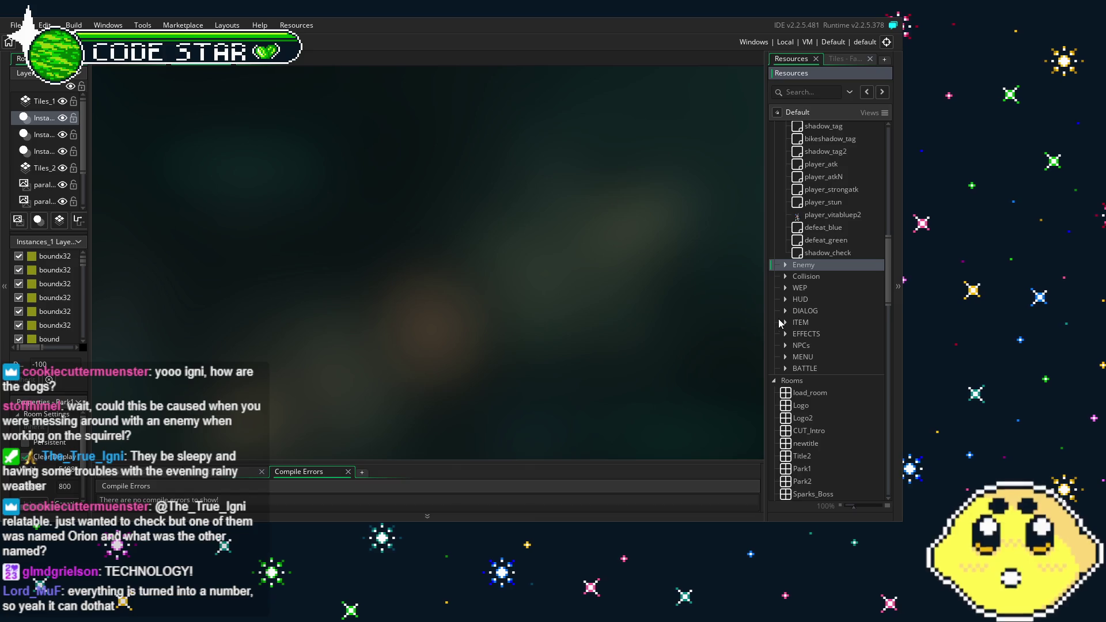
Step: Expand the WEP weapon-objects folder and bring up the actions for harpoon_shot
scroll(784, 295, "up", 2)
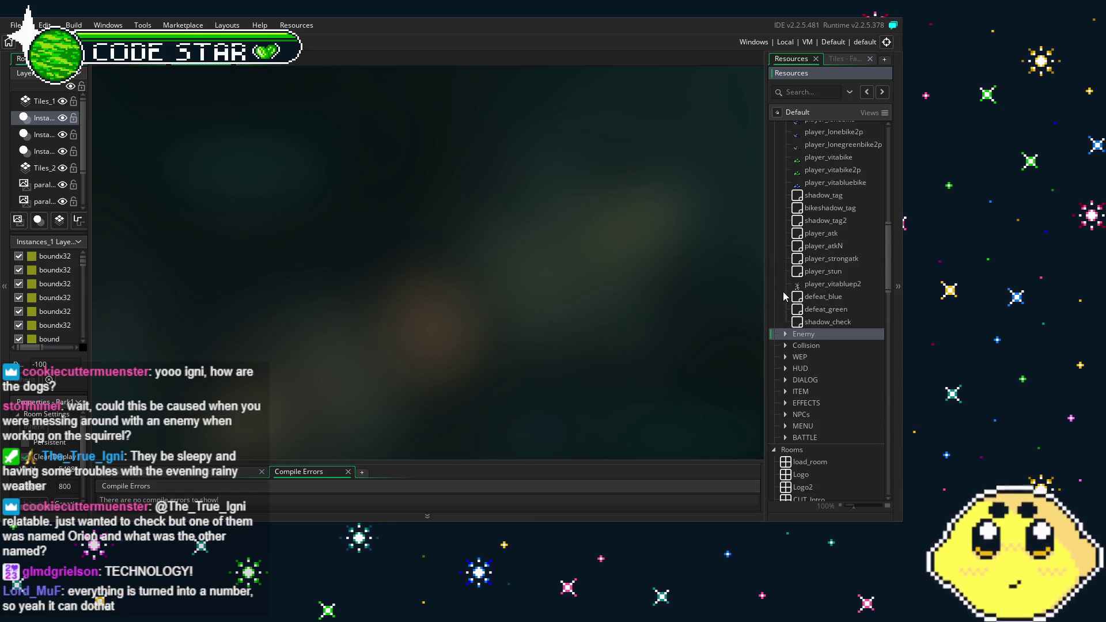
scroll(787, 322, "down", 2)
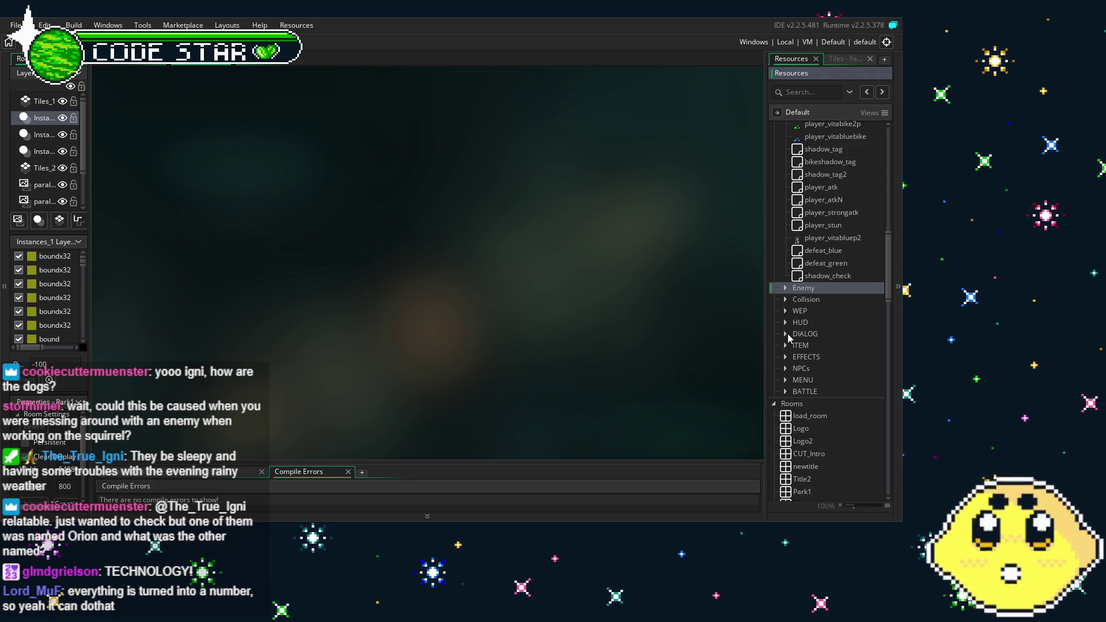
scroll(788, 335, "up", 10)
scroll(789, 338, "down", 9)
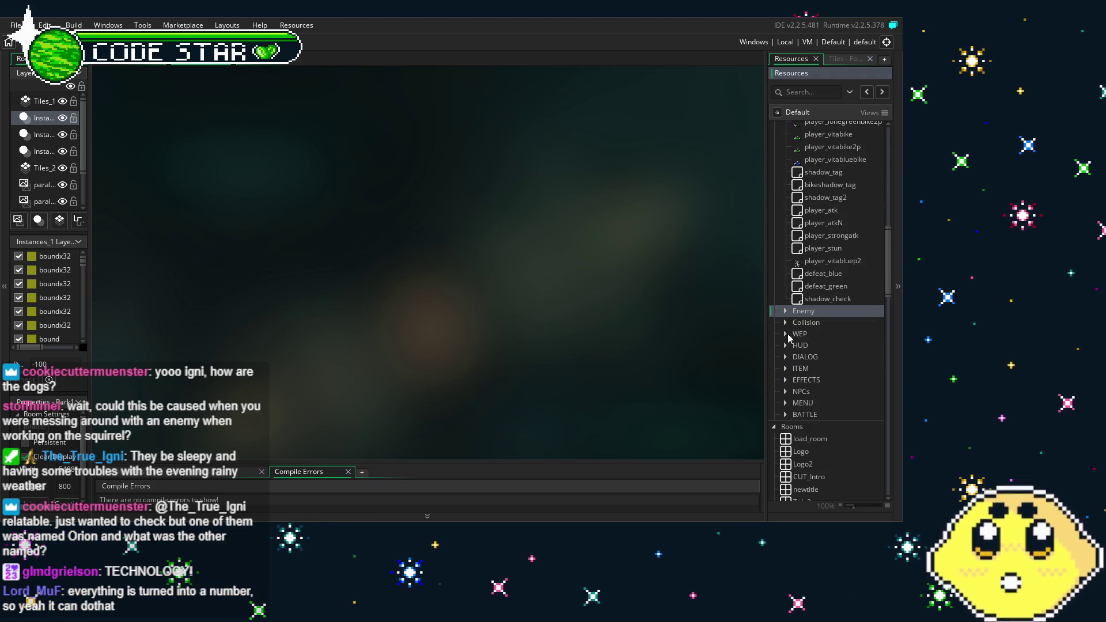
left_click(785, 334)
mouse_move(885, 238)
left_mouse_down()
mouse_move(886, 388)
mouse_move(887, 367)
left_mouse_up()
scroll(862, 376, "up", 3)
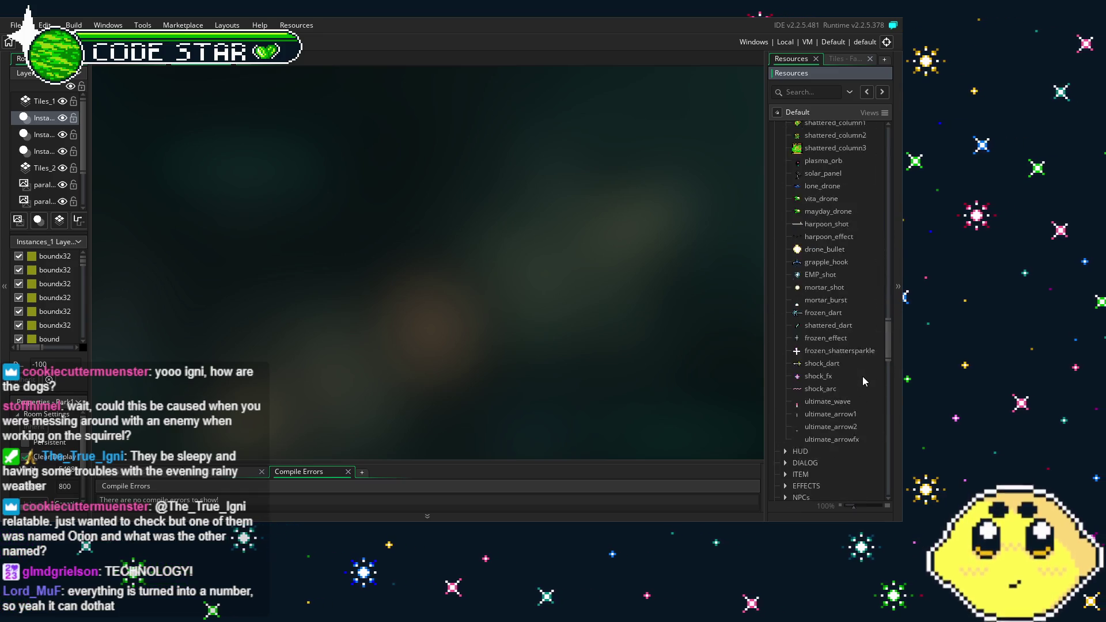
right_click(822, 256)
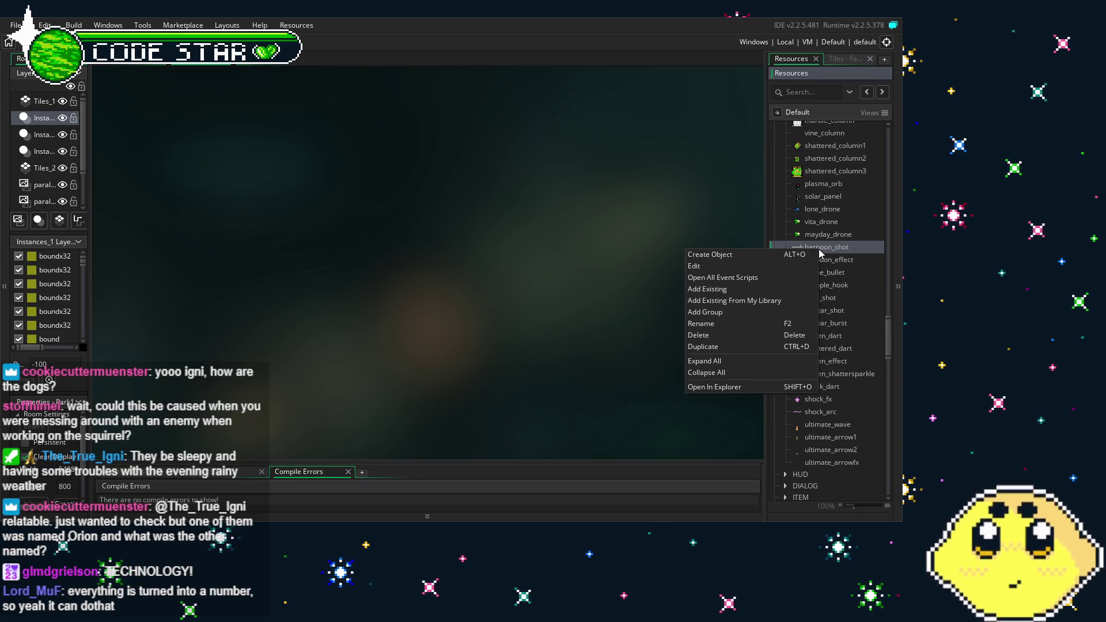
Step: Duplicate harpoon_shot as magnet_shot below harpoon_effect, with its Destroy code destroying magnet_effect
left_click(748, 358)
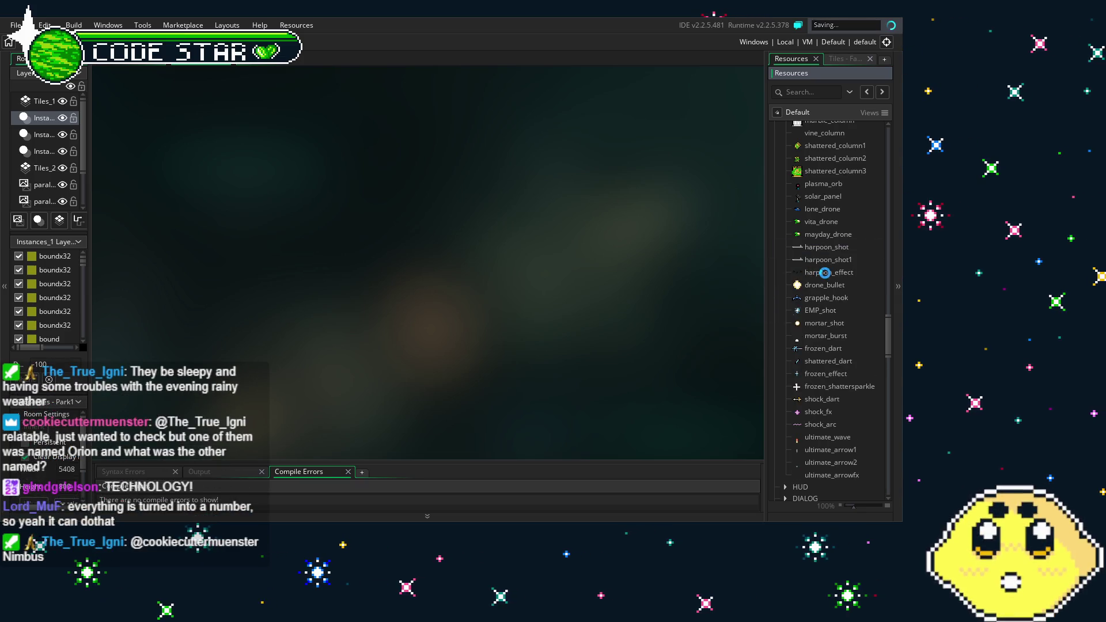
mouse_move(828, 260)
left_mouse_down()
mouse_move(843, 278)
mouse_move(798, 285)
left_mouse_up()
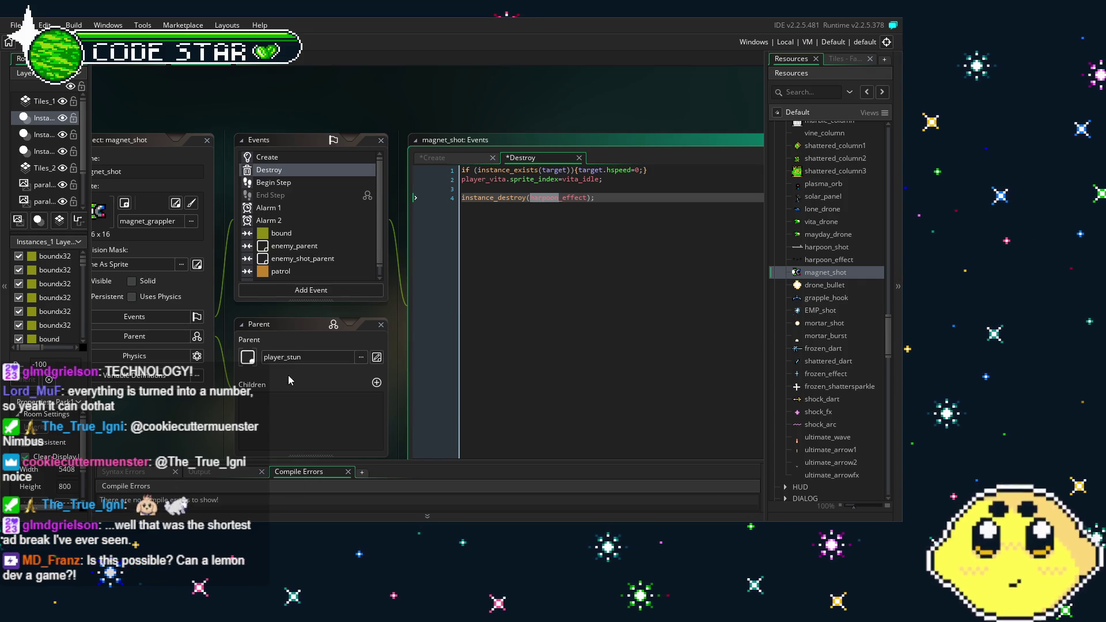
left_click(644, 280)
type("magnet")
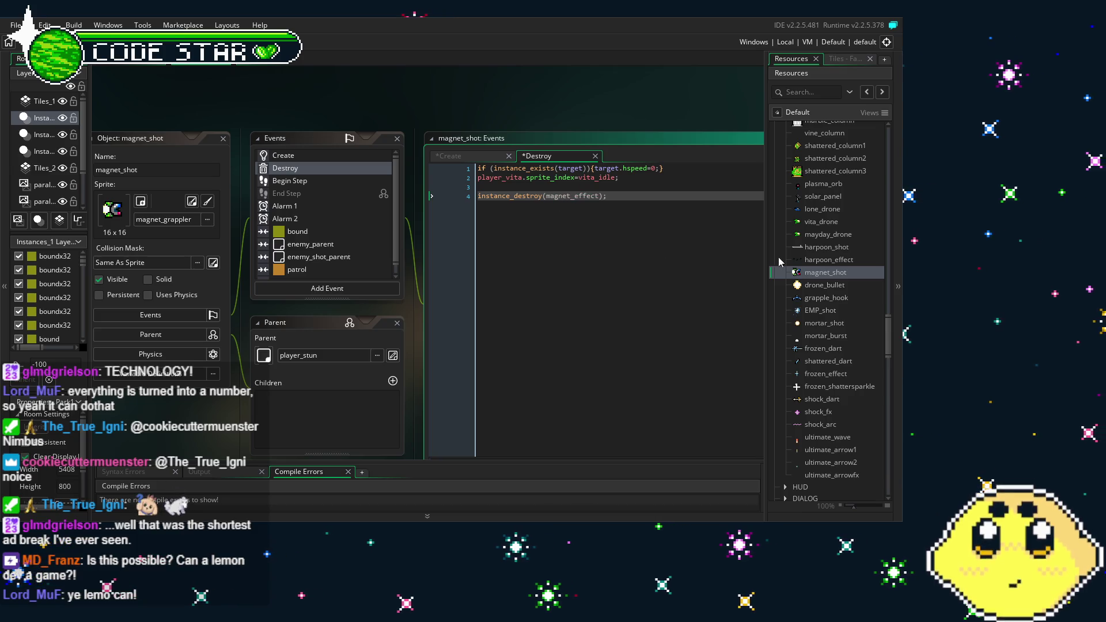
right_click(826, 258)
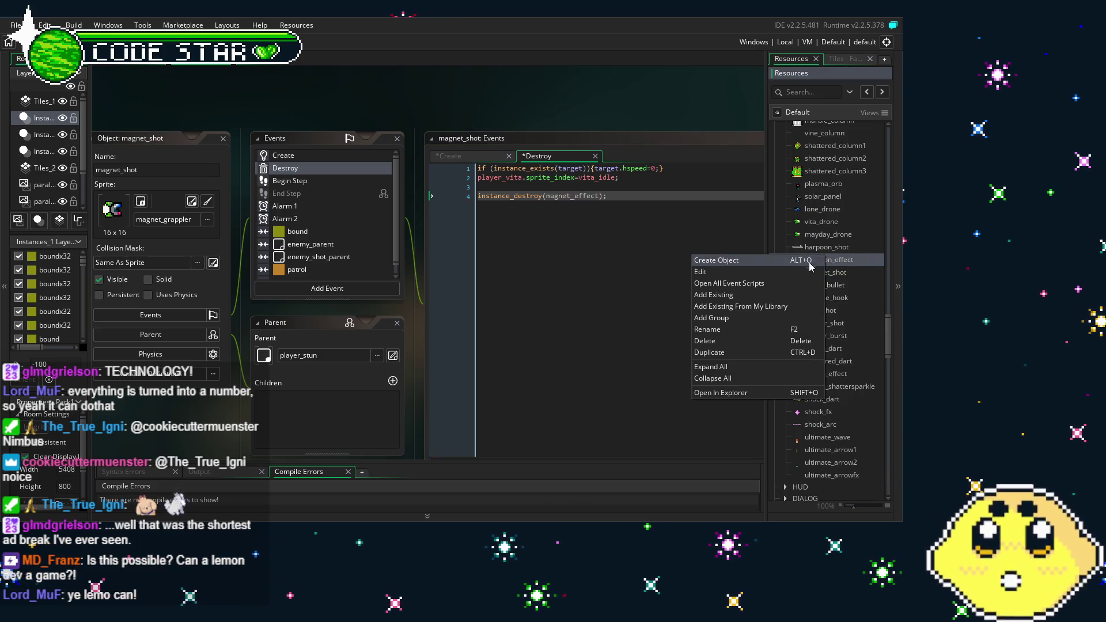
Step: Duplicate harpoon_effect, move the copy below magnet_shot, and rename it magnet_effect
left_click(730, 353)
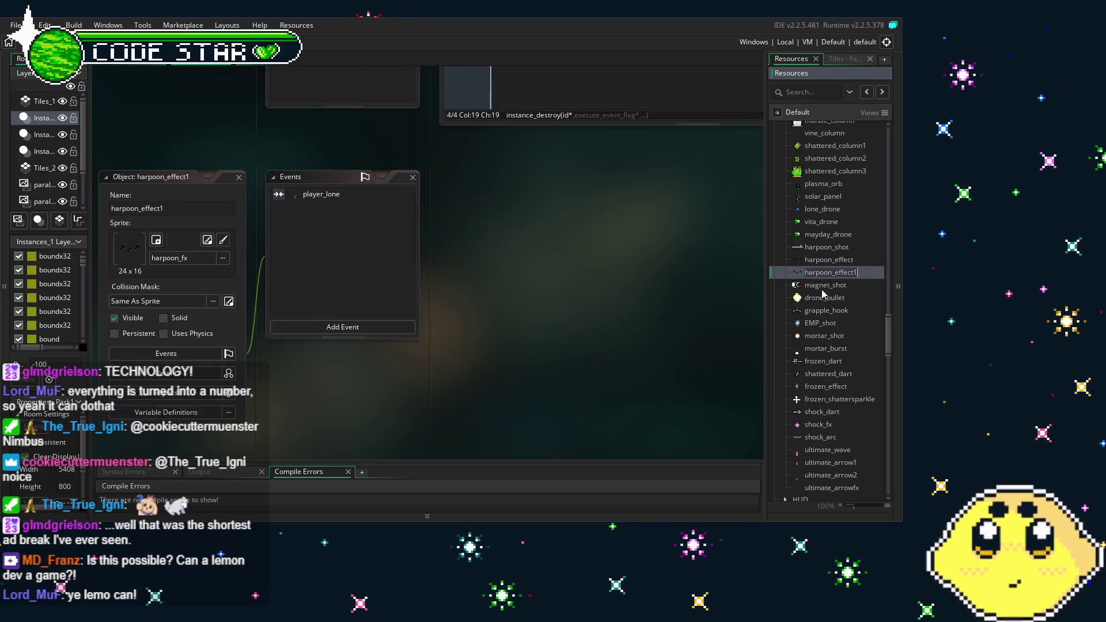
mouse_move(827, 273)
left_mouse_down()
mouse_move(827, 288)
mouse_move(806, 289)
left_mouse_up()
double_click(144, 165)
type("ma")
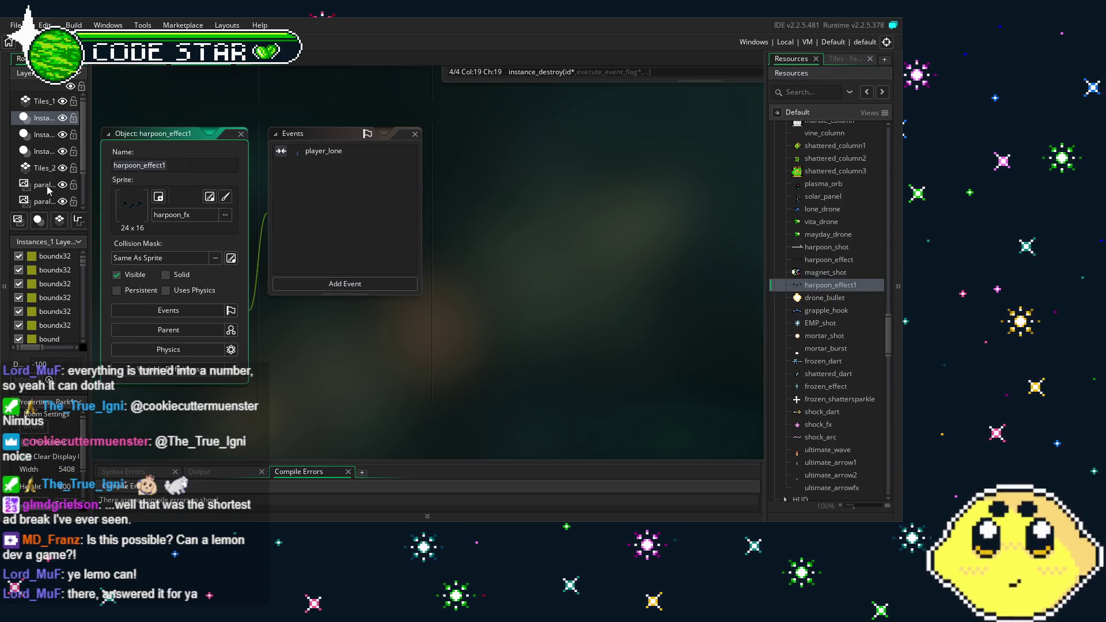
type("gnet_effect")
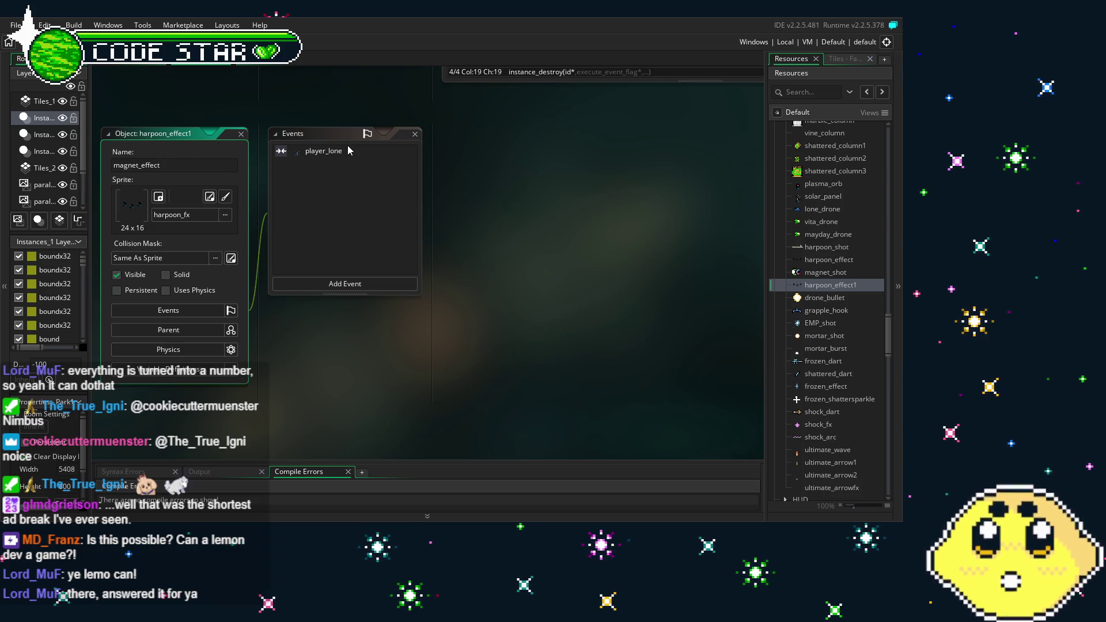
left_click(299, 147)
Step: Delete magnet_effect's player_lone collision event
double_click(333, 152)
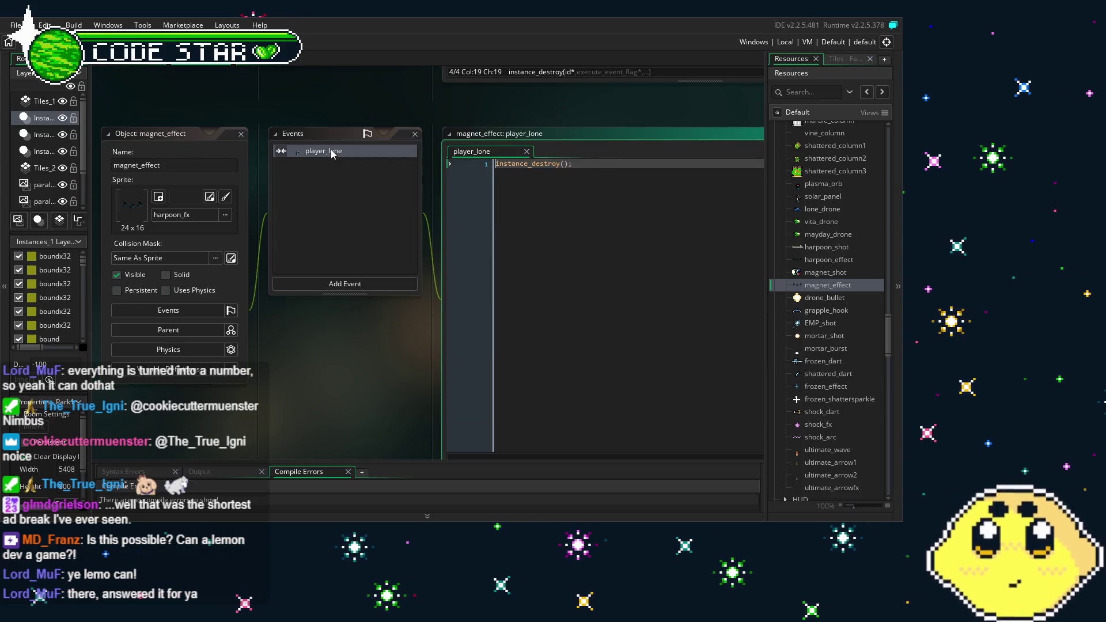
right_click(332, 152)
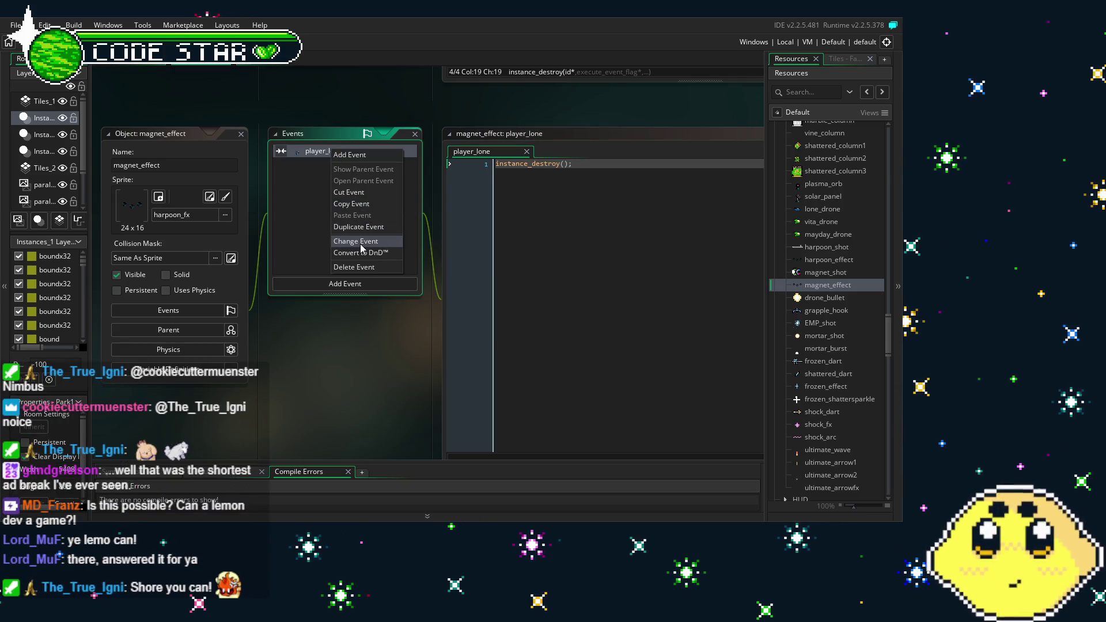
left_click(362, 242)
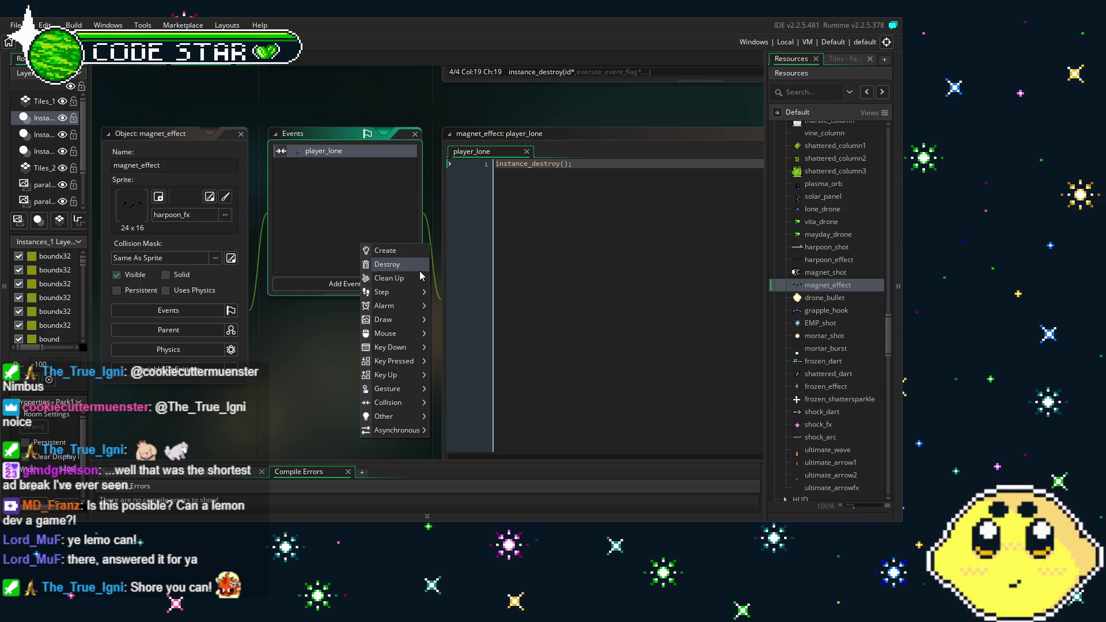
mouse_move(407, 349)
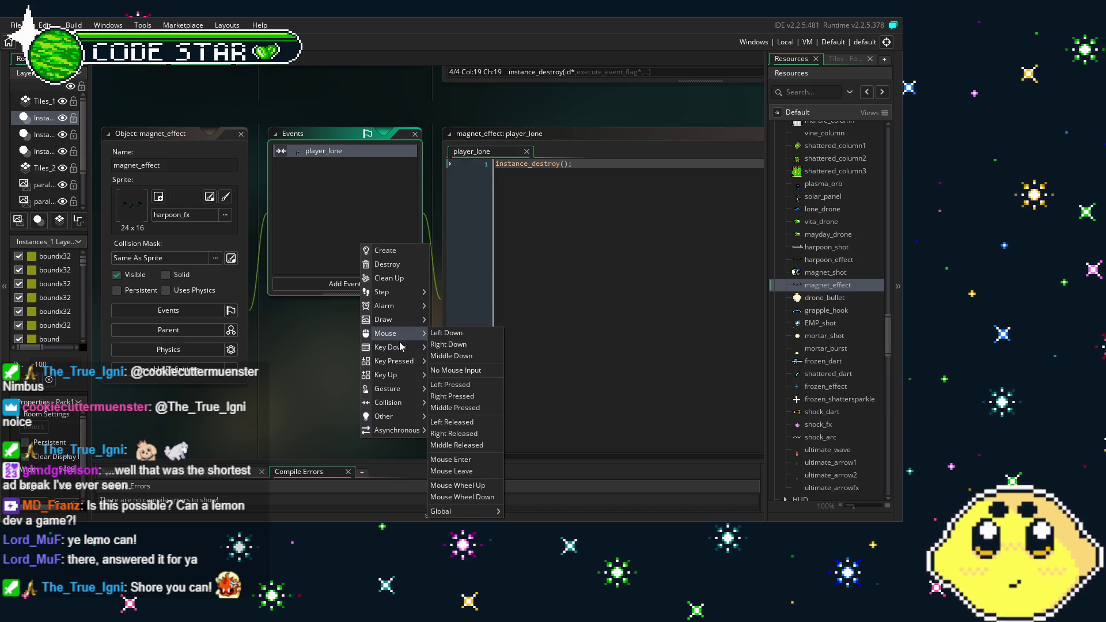
left_click(313, 152)
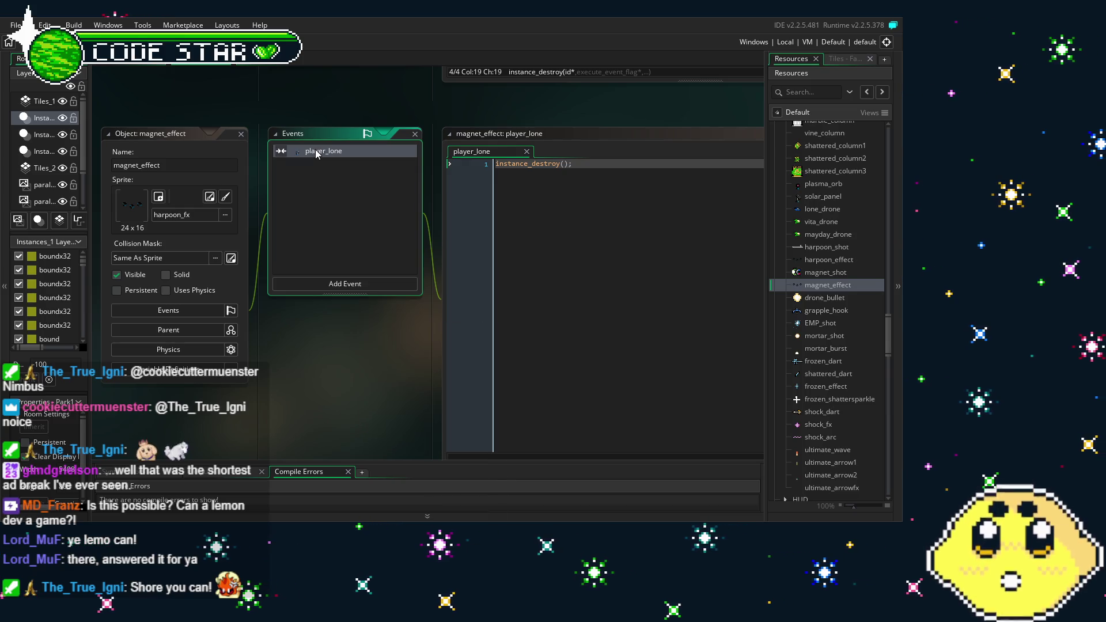
key("Delete")
key("Return")
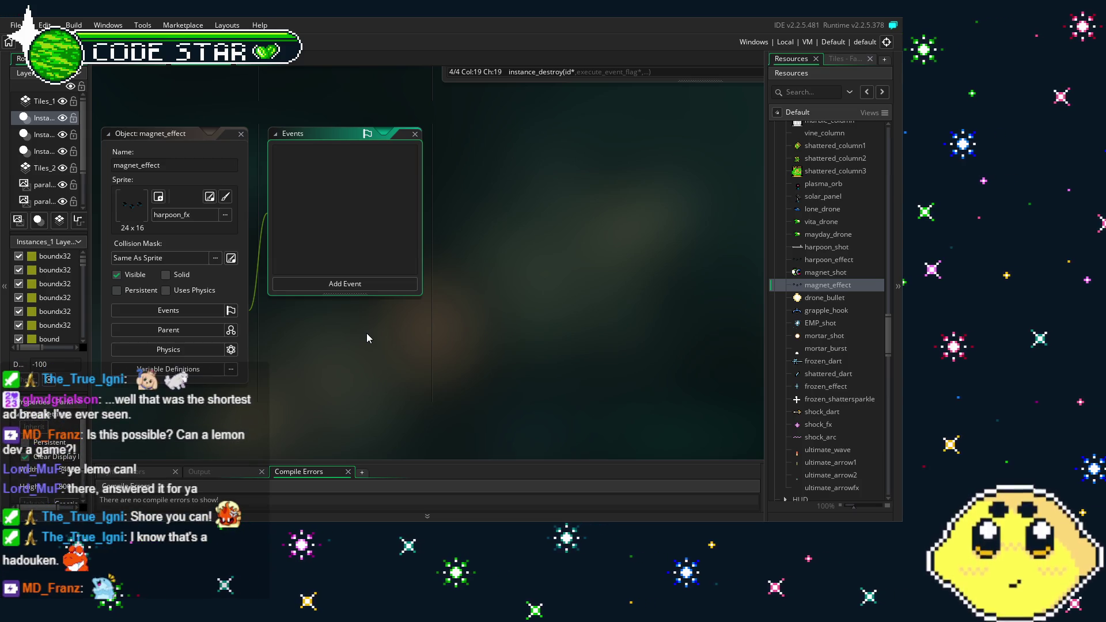
left_click(357, 284)
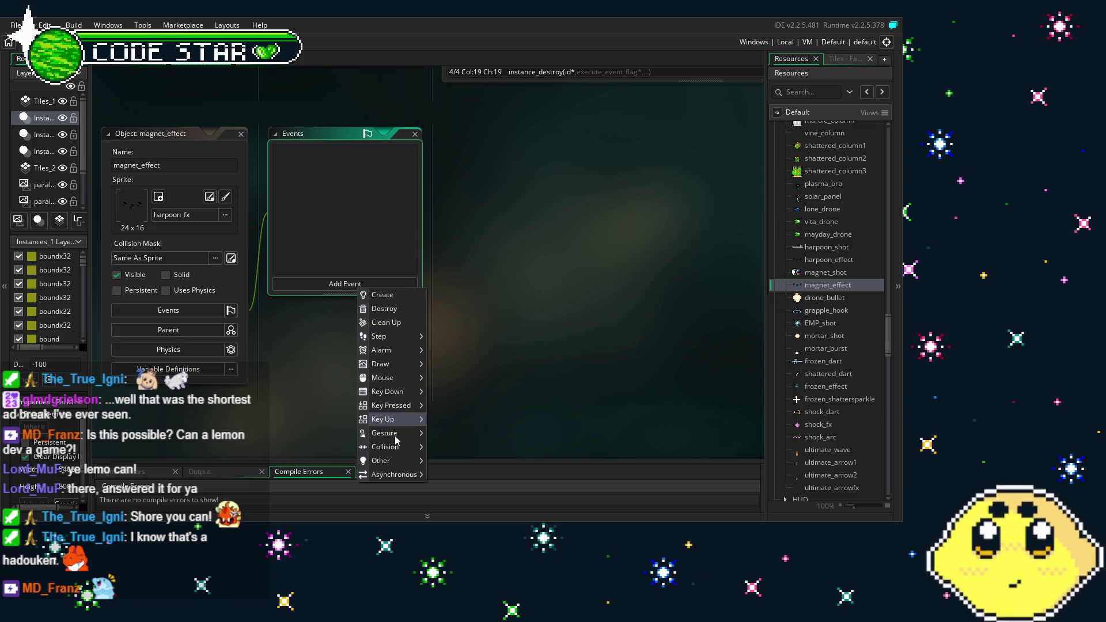
Step: Add an item_parent collision event to magnet_effect containing instance_destroy(); and save
mouse_move(399, 453)
mouse_move(464, 400)
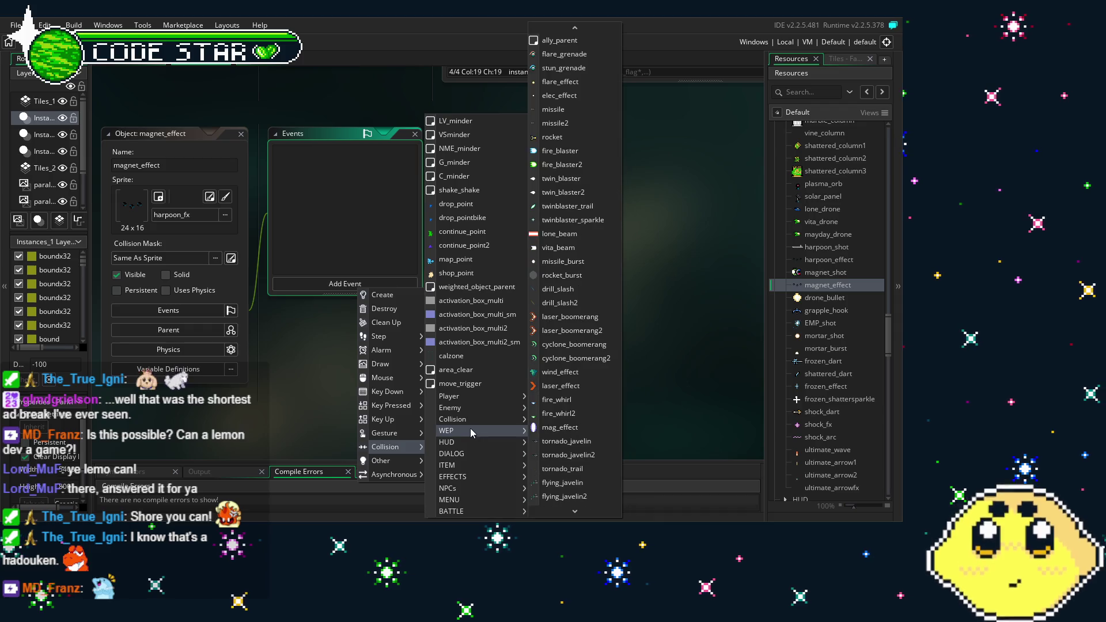
mouse_move(499, 464)
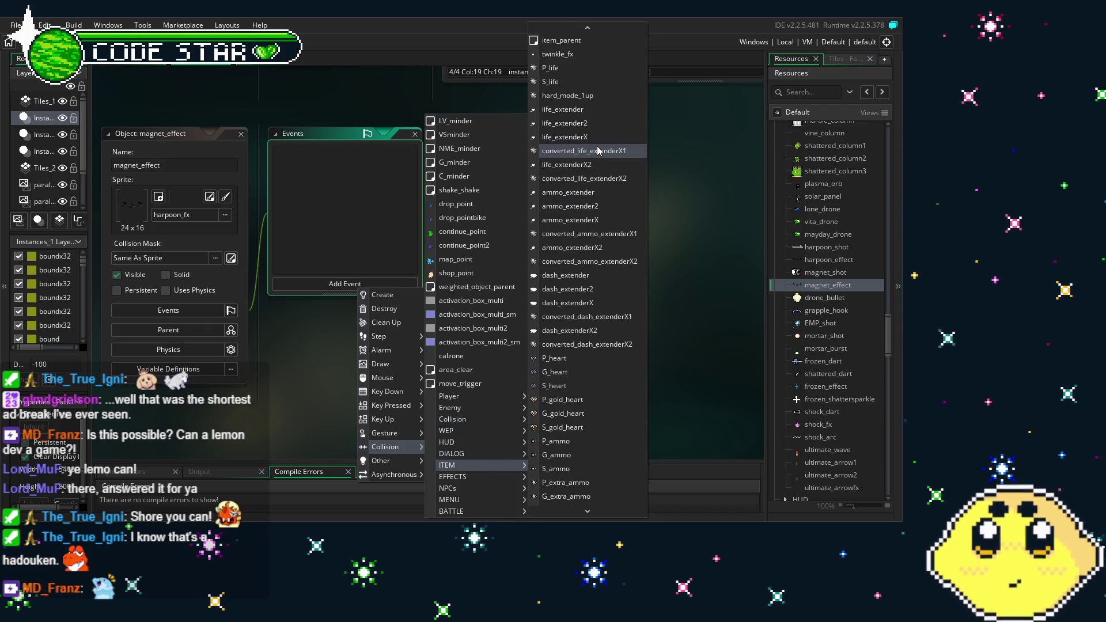
left_click(546, 42)
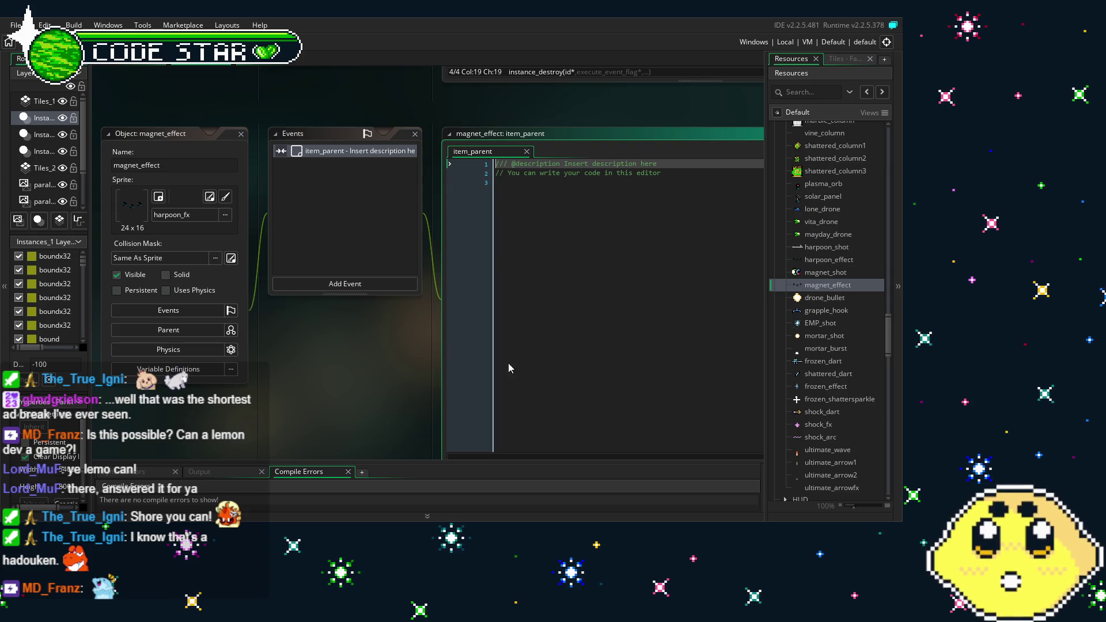
left_click(527, 366)
key("ctrl+a")
type("insta")
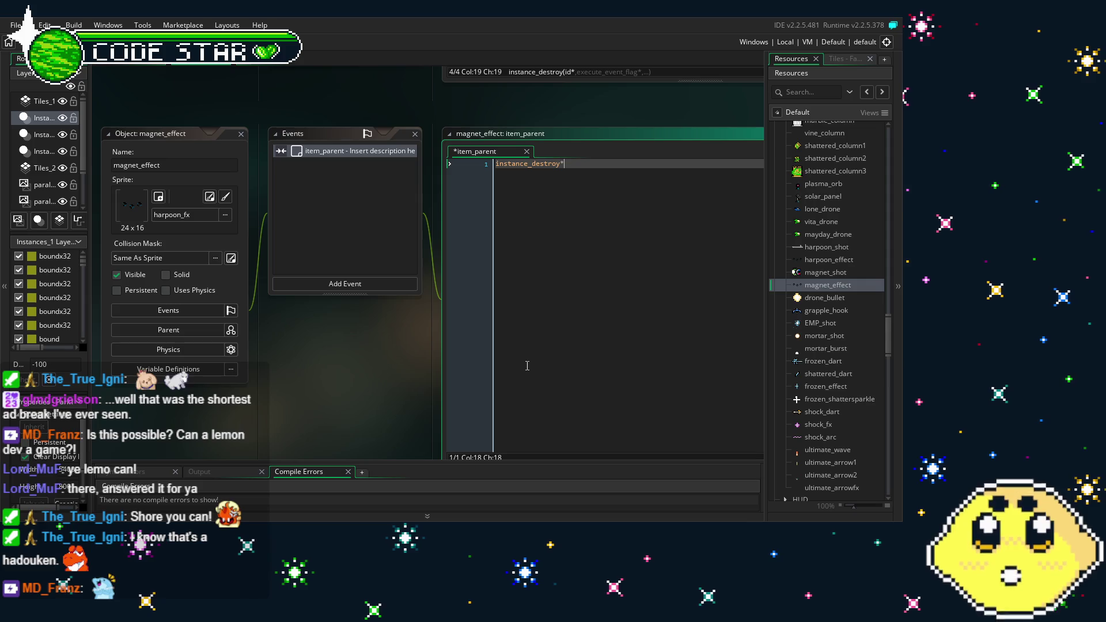
type("();")
key("ctrl+s")
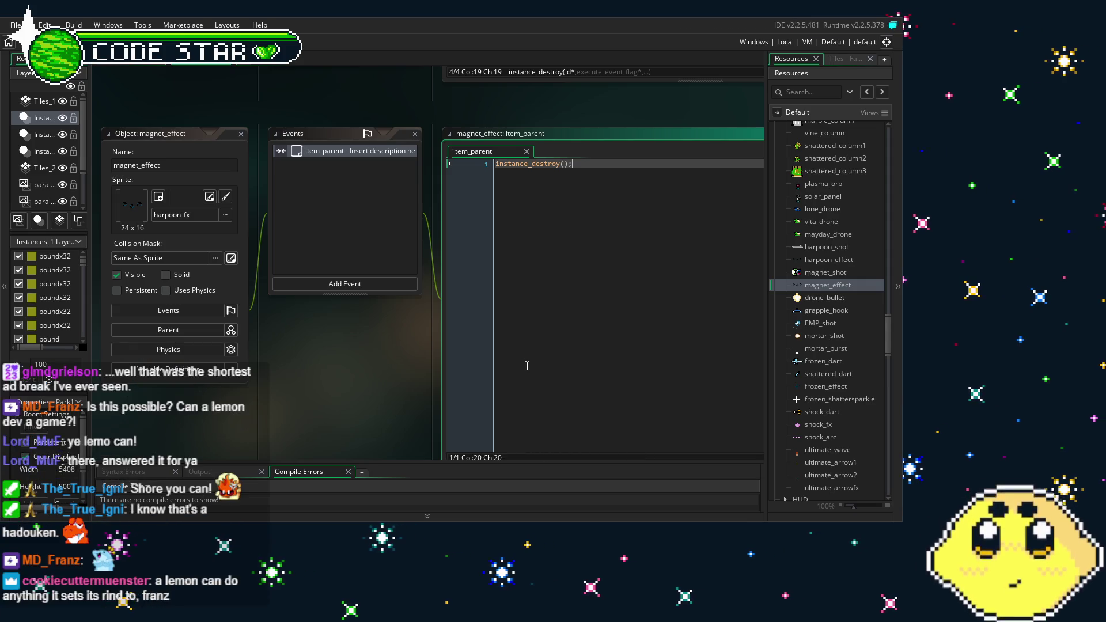
left_click_drag(365, 400, 393, 398)
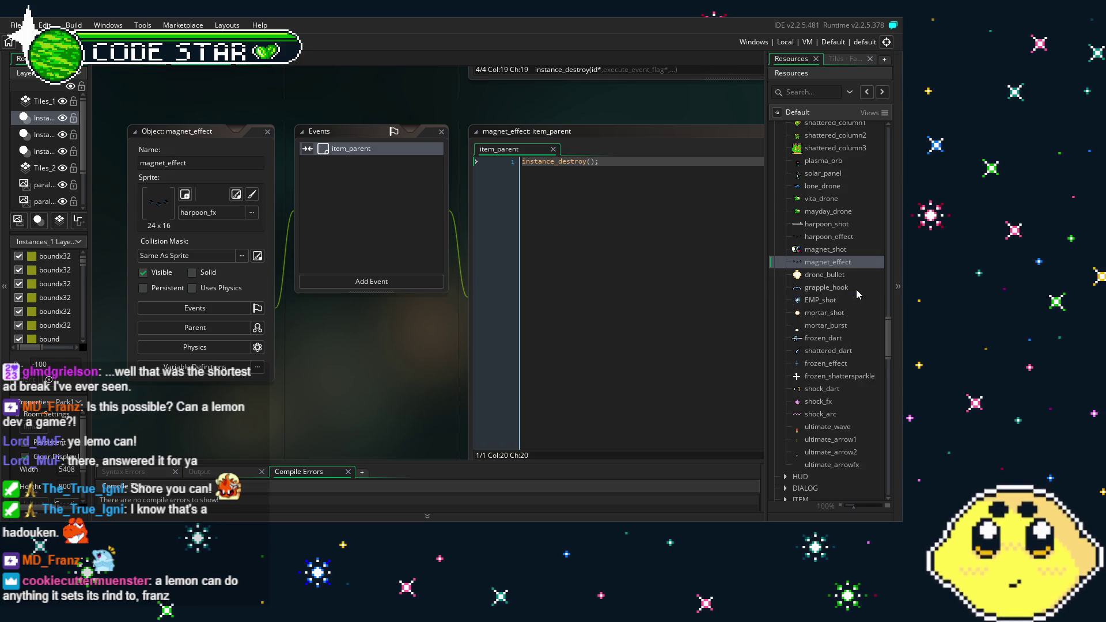
Step: Open the magnet_shot object and show its Begin Step event code
scroll(856, 289, "up", 1)
double_click(823, 296)
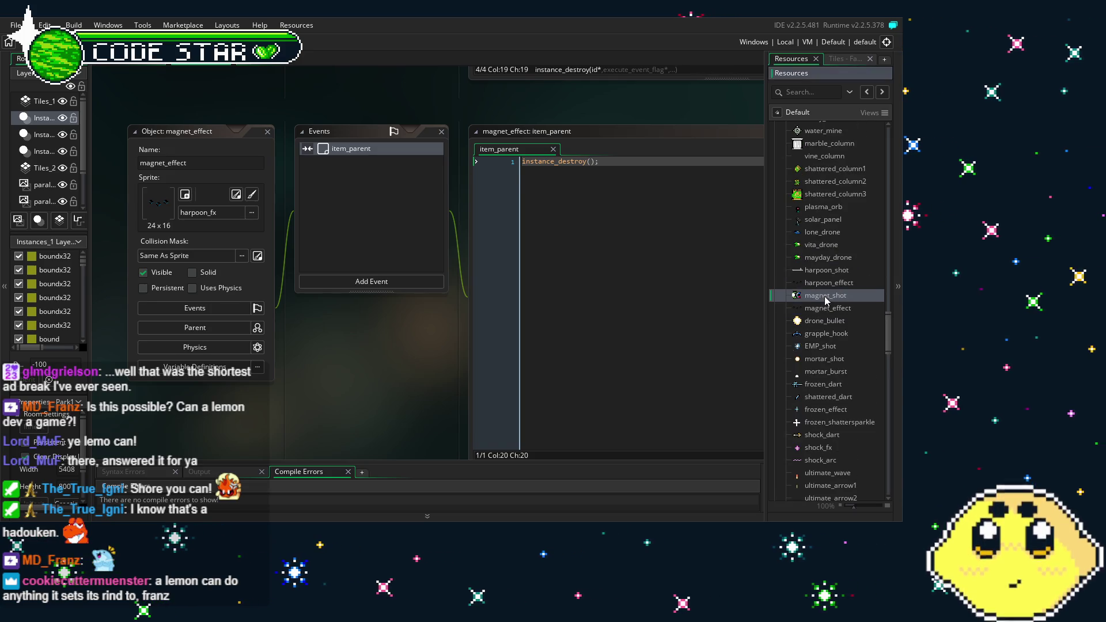
left_click(600, 149)
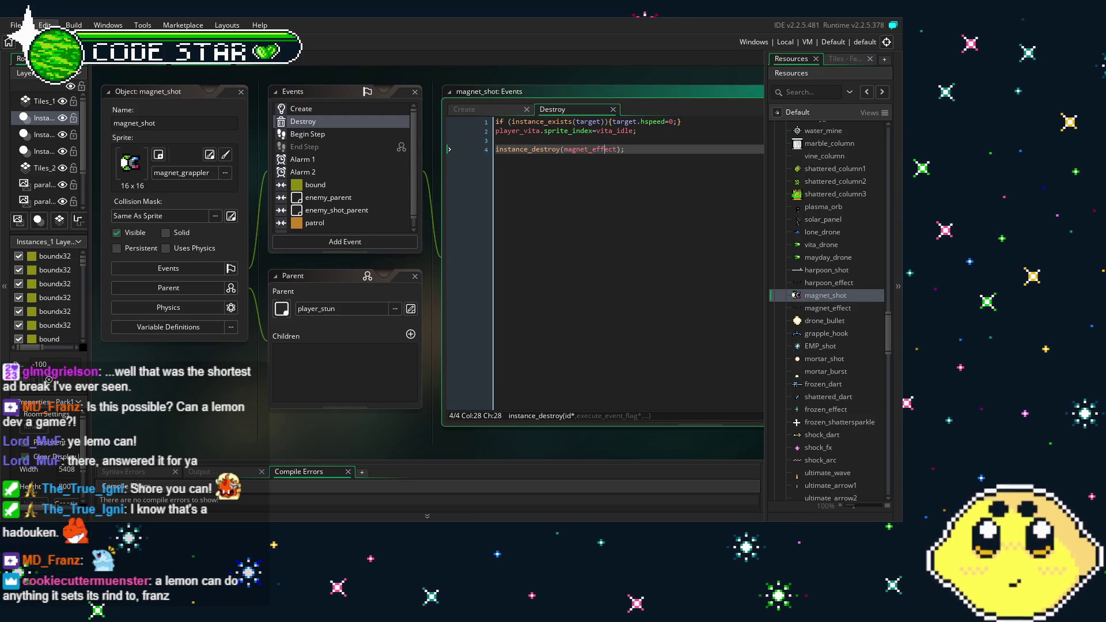
left_click(340, 134)
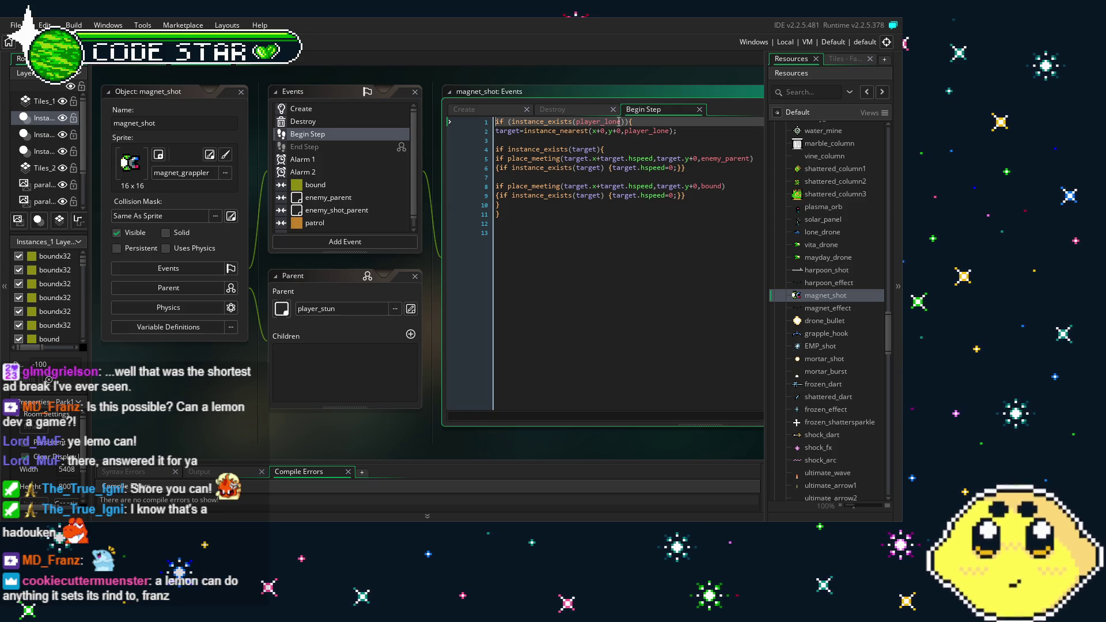
left_click(329, 123)
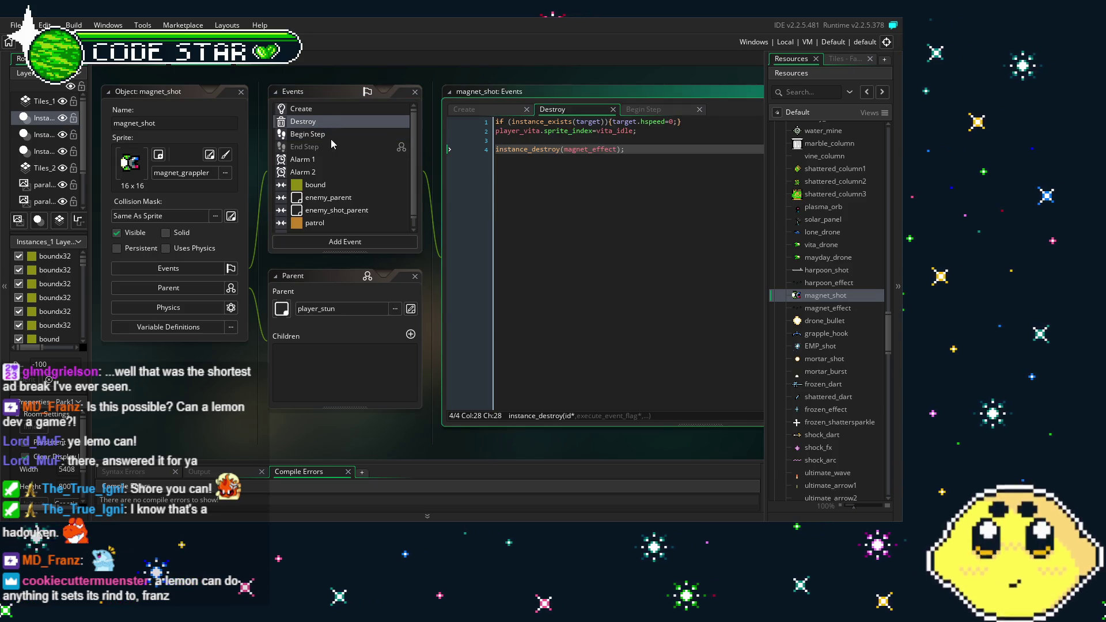
left_click(326, 133)
Step: Replace player_lone with player_vita on lines 1 and 2 of the Begin Step code
left_click(625, 121)
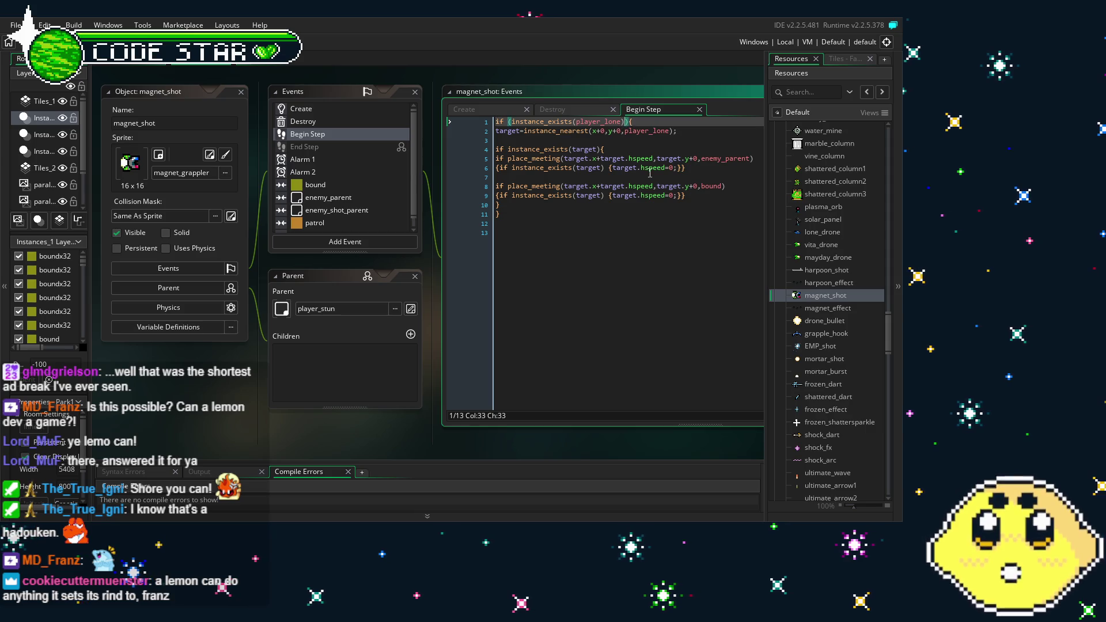
key("BackSpace")
key("BackSpace")
key("BackSpace")
type("vita")
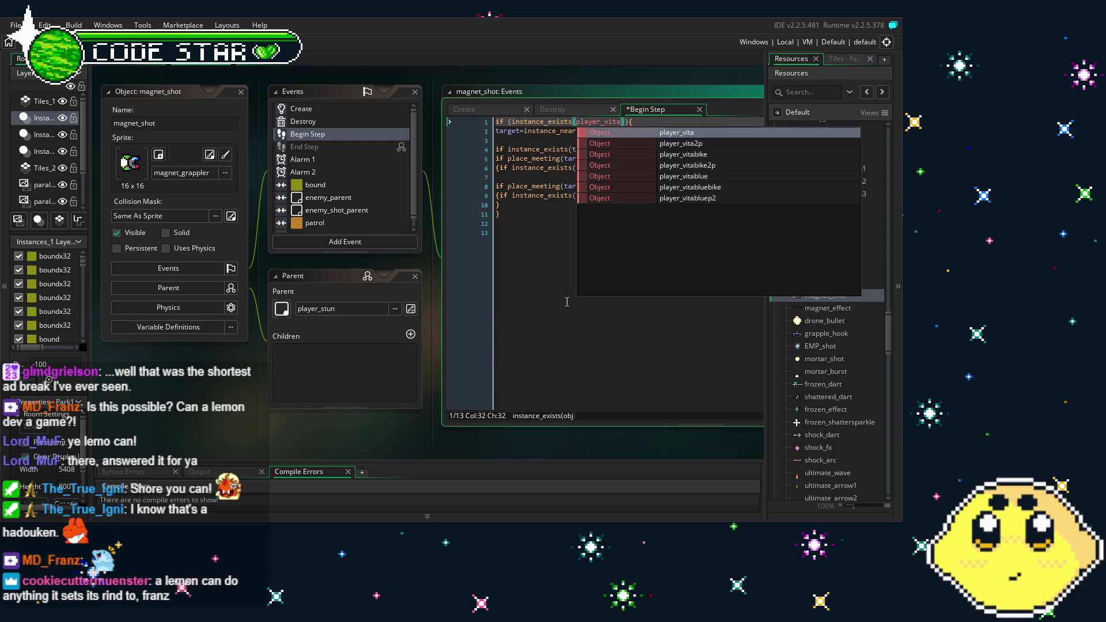
type("ita")
left_click(591, 234)
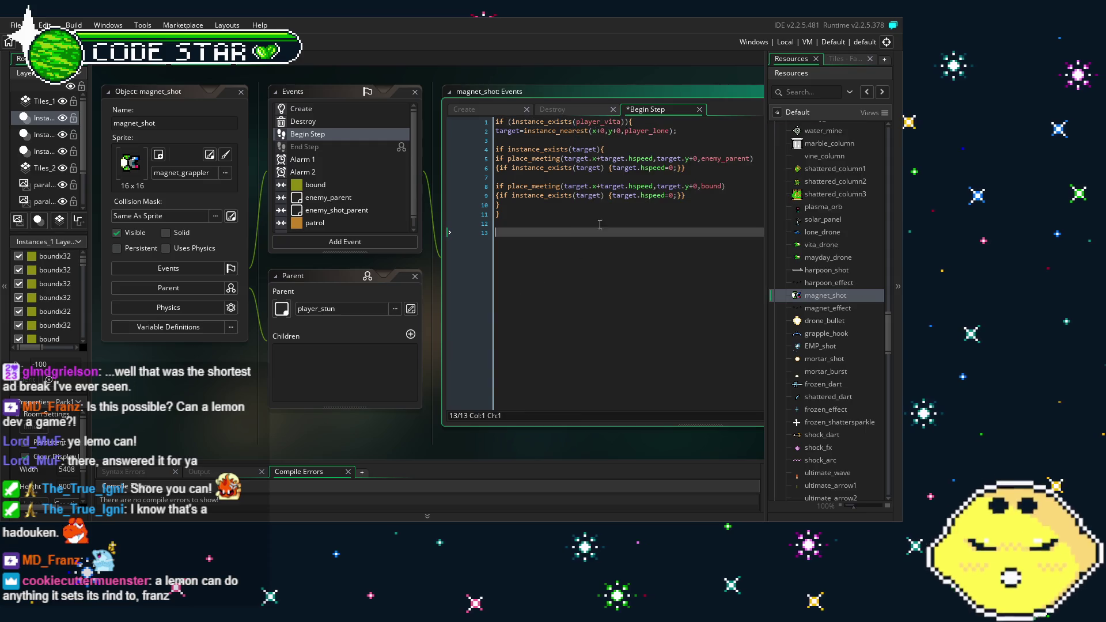
left_click(666, 131)
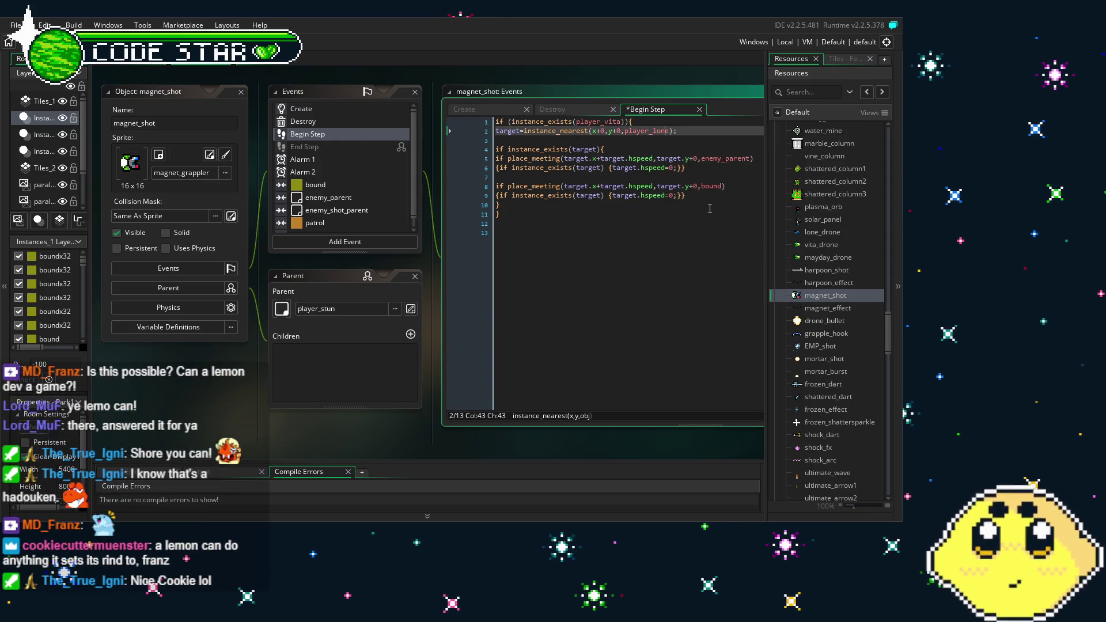
key("BackSpace")
type("vita")
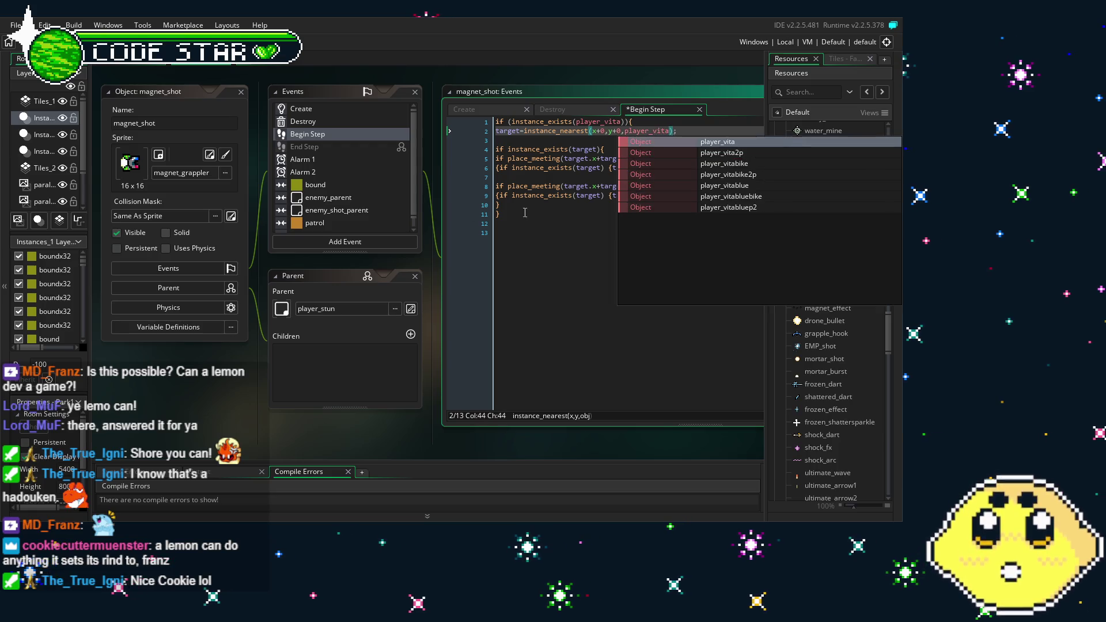
left_click(565, 240)
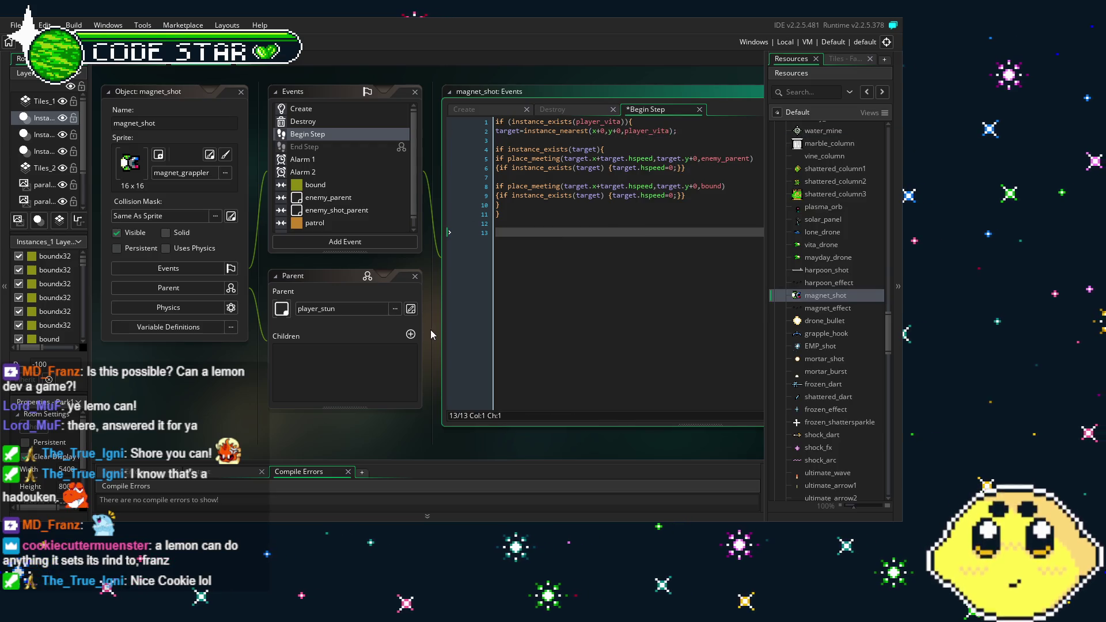
left_click_drag(643, 365, 623, 365)
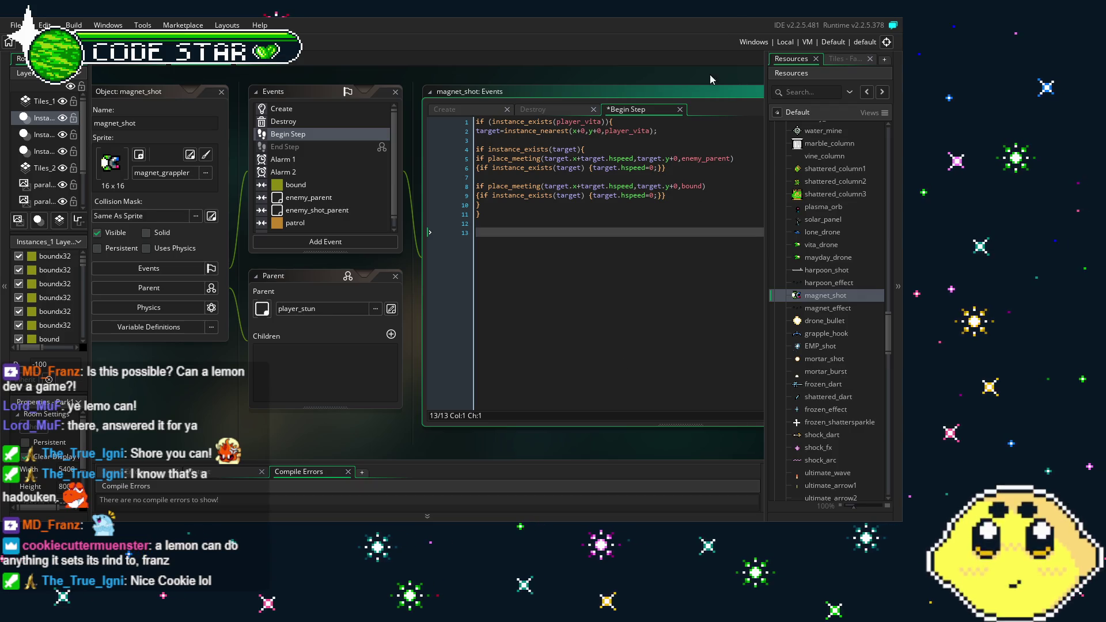
Step: Change enemy_parent to item_parent on line 5 of the Begin Step code
left_click(689, 159)
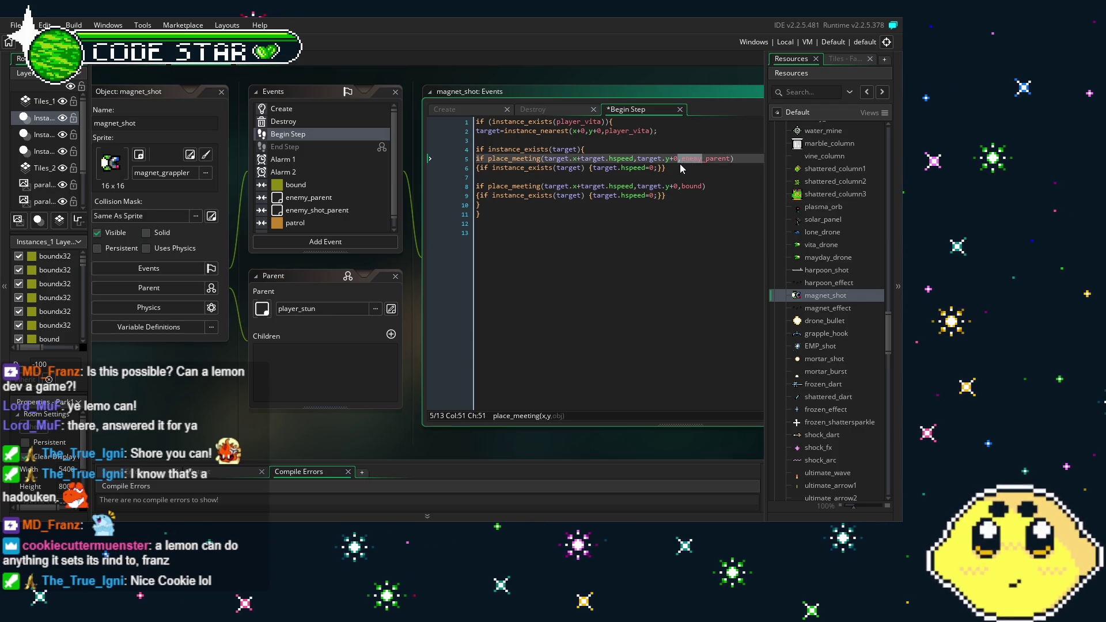
key("BackSpace")
key("BackSpace")
key("BackSpace")
type("item")
Step: Delete the bound collision check on lines 8–9 and save the Begin Step code
key("ctrl+End")
left_click_drag(692, 195, 425, 185)
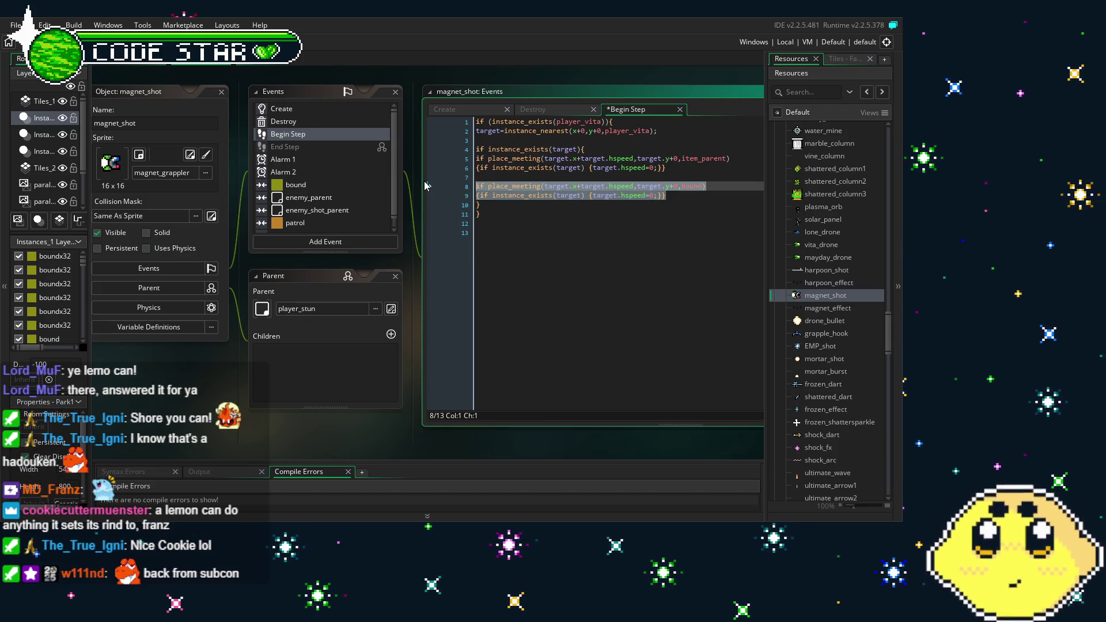
key("BackSpace")
key("BackSpace")
key("BackSpace")
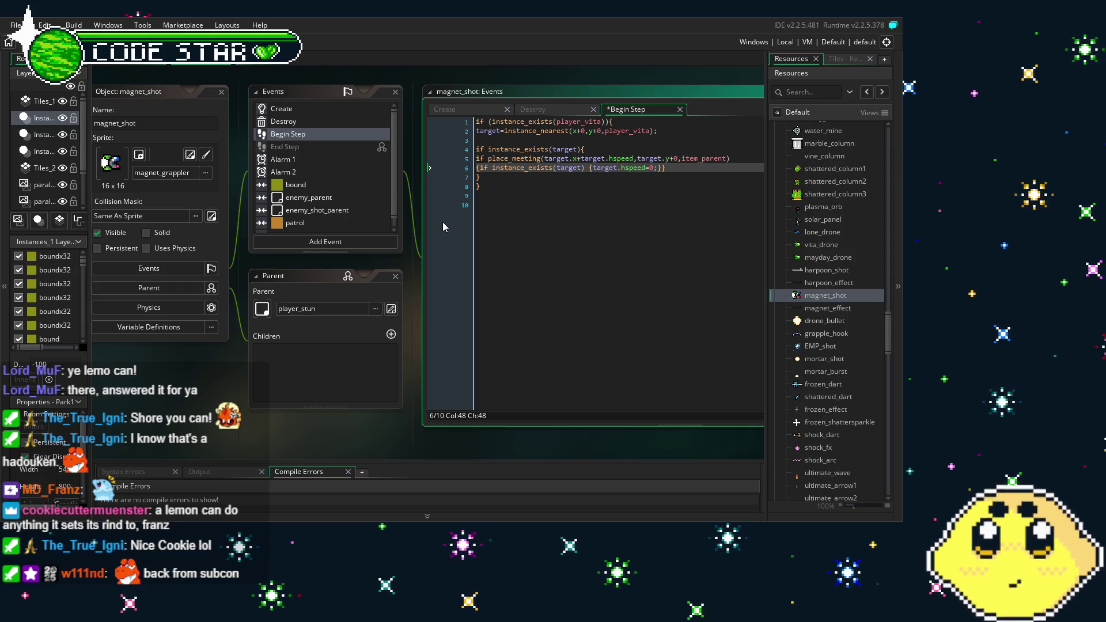
left_click(507, 257)
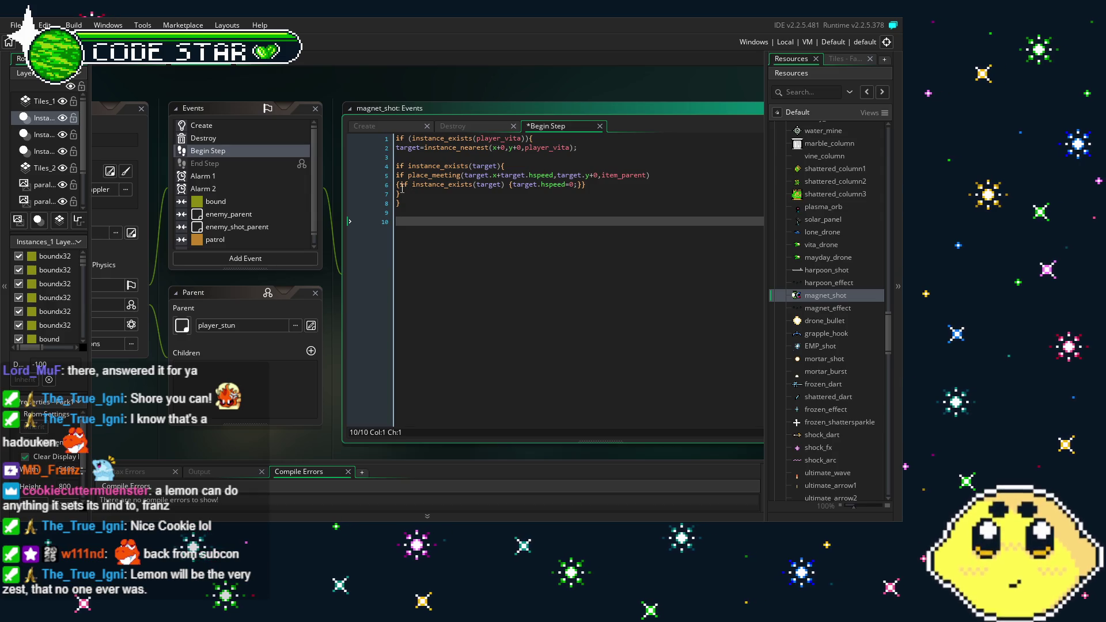
left_click(399, 185)
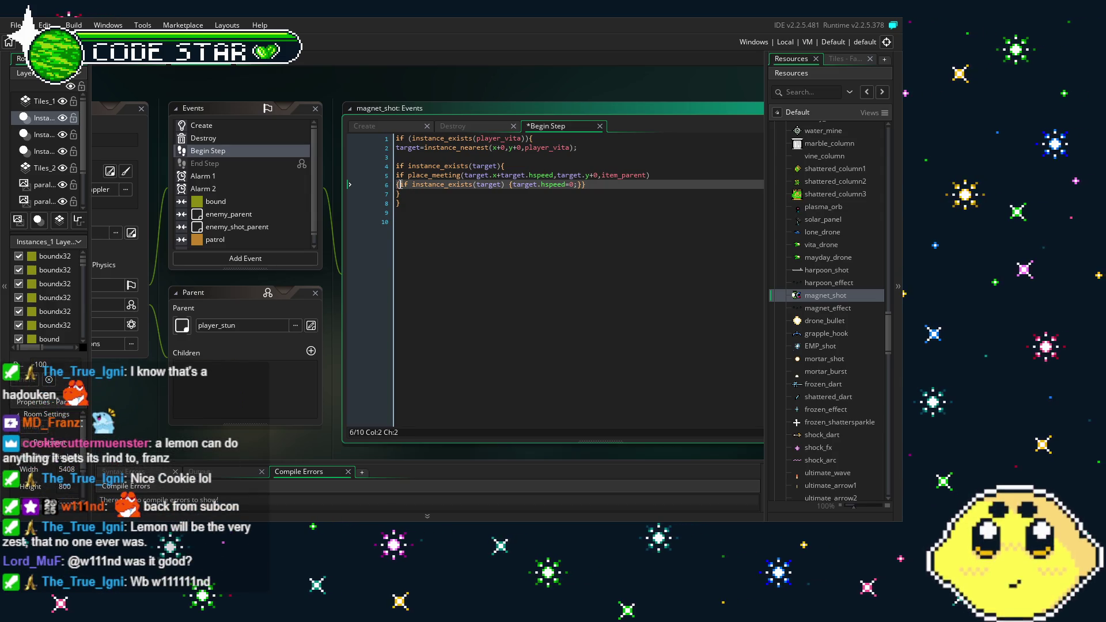
left_click(489, 238)
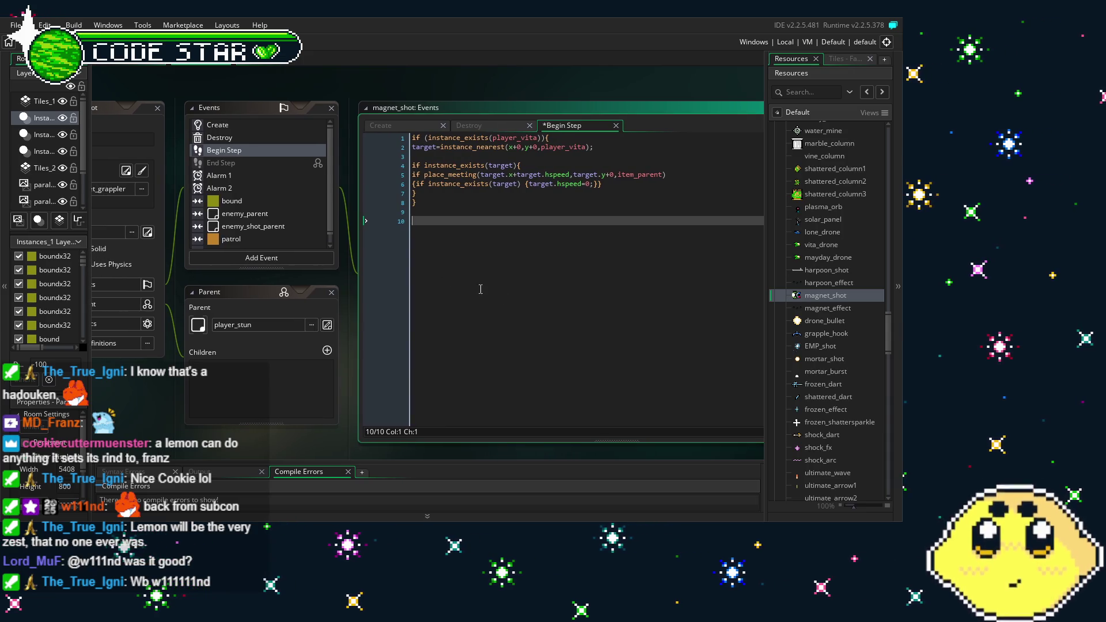
key("ctrl+s")
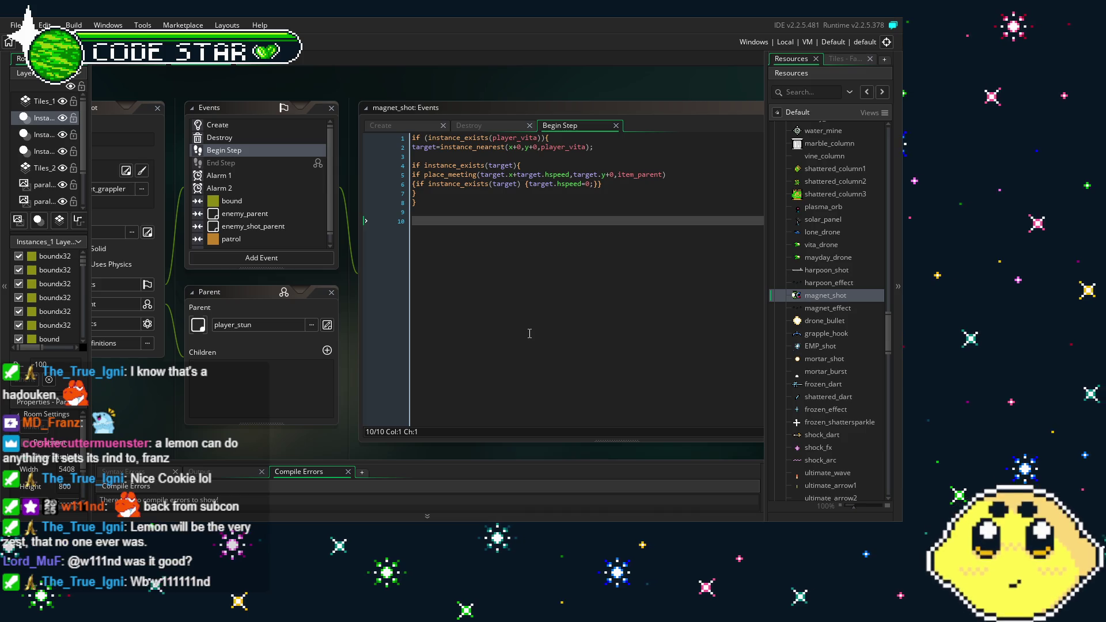
left_click_drag(518, 341, 549, 325)
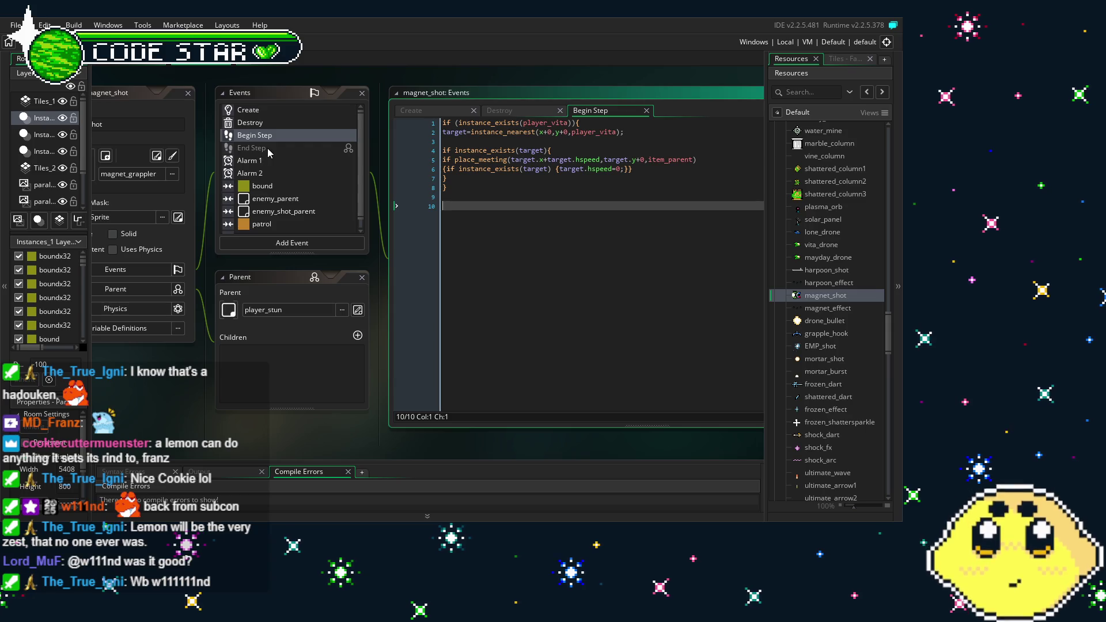
Step: In magnet_shot's Alarm 2 code, make instance_create_depth create magnet_effect instead of harpoon_effect
left_click(278, 123)
left_click(298, 136)
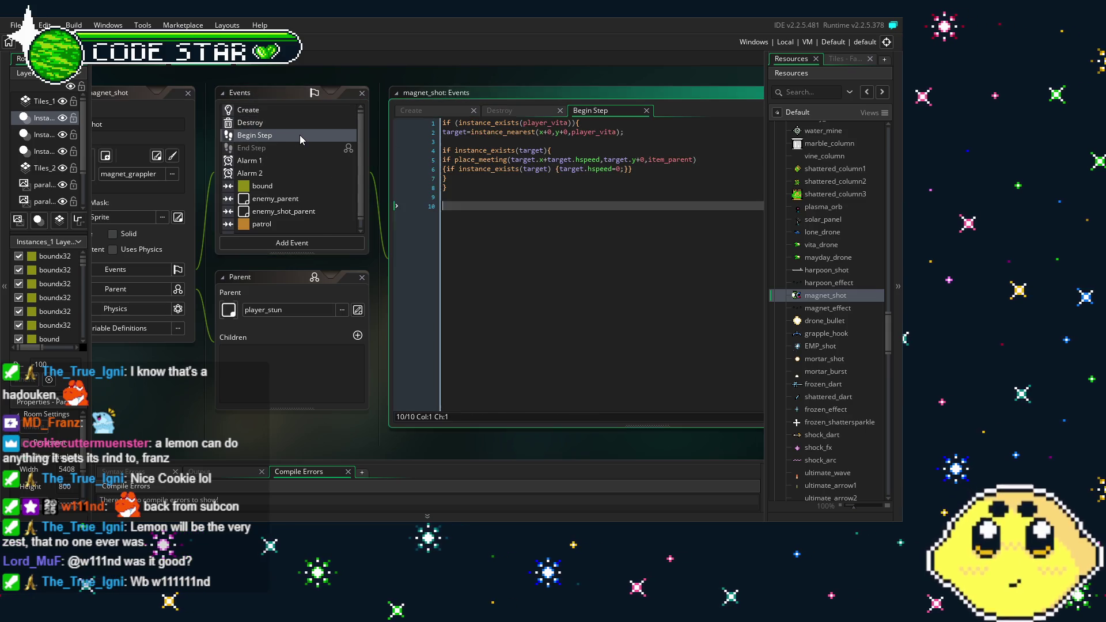
left_click(272, 163)
left_click(289, 172)
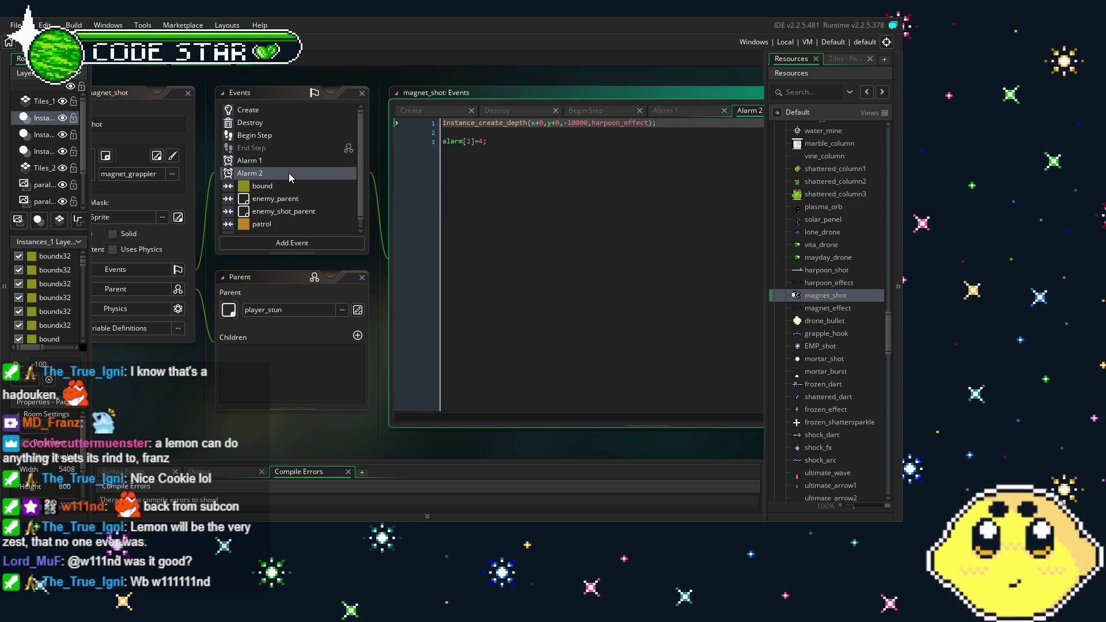
left_click(617, 124)
left_click_drag(621, 123, 593, 124)
type(",")
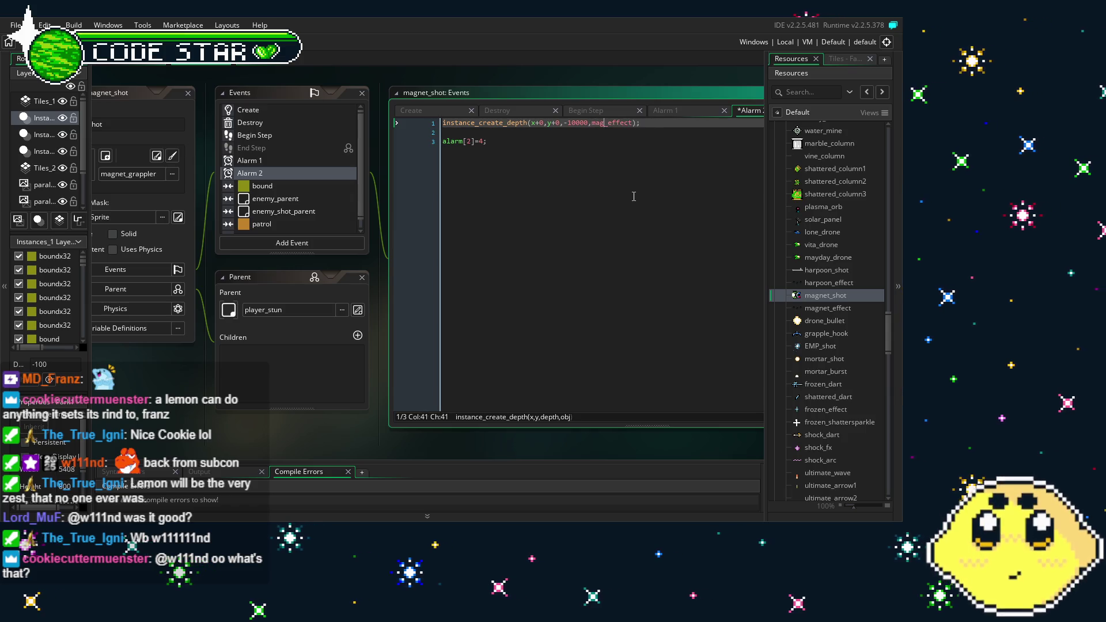
type("net")
left_click(634, 196)
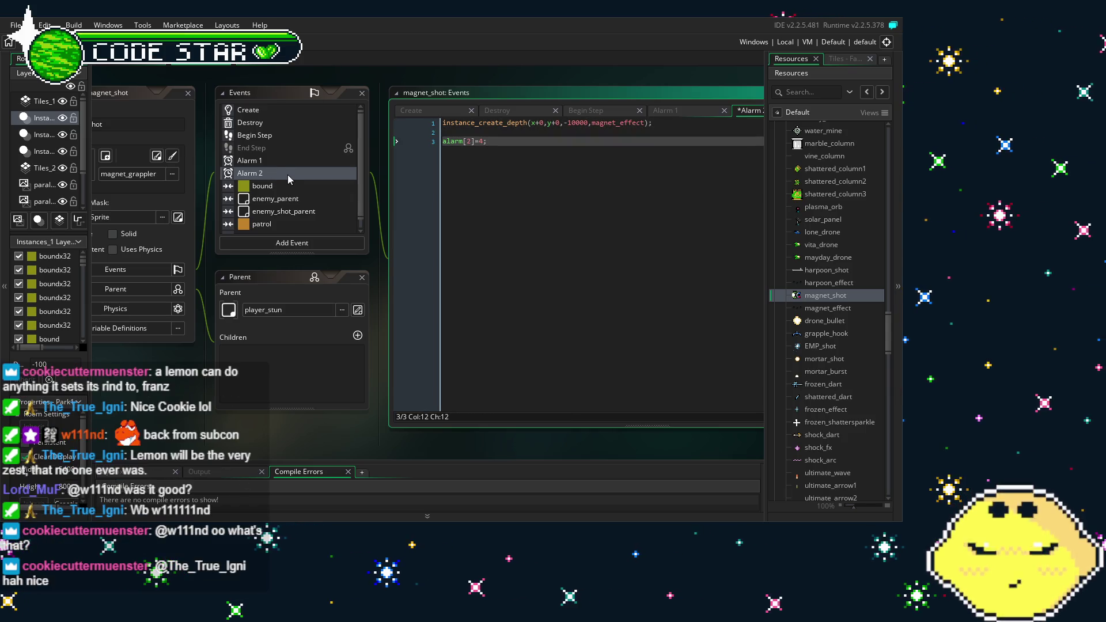
left_click_drag(289, 175, 325, 158)
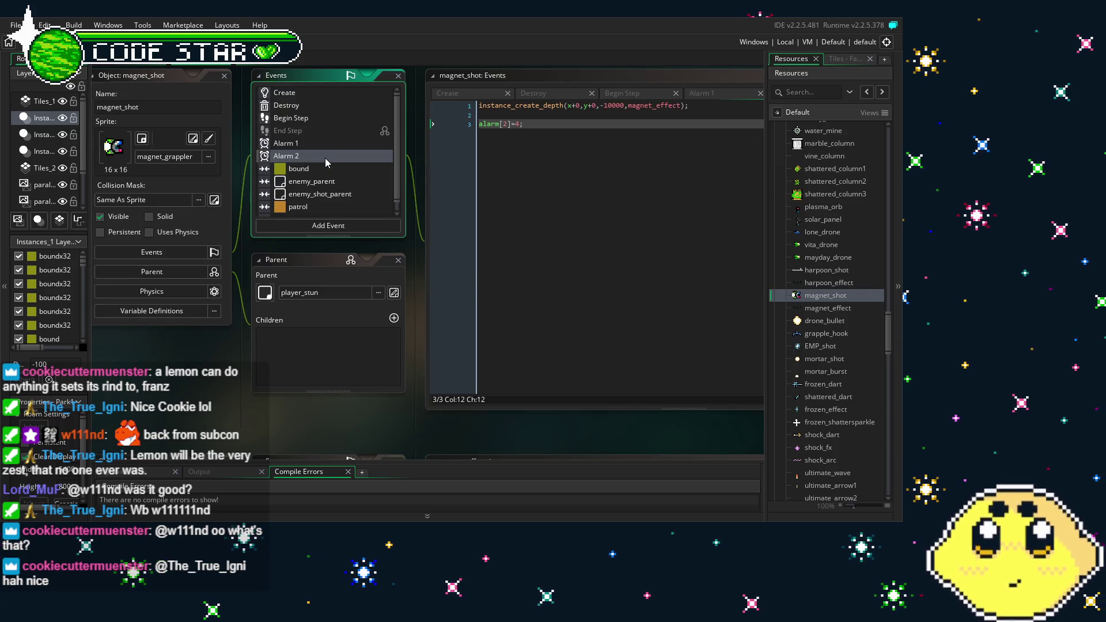
left_click(346, 168)
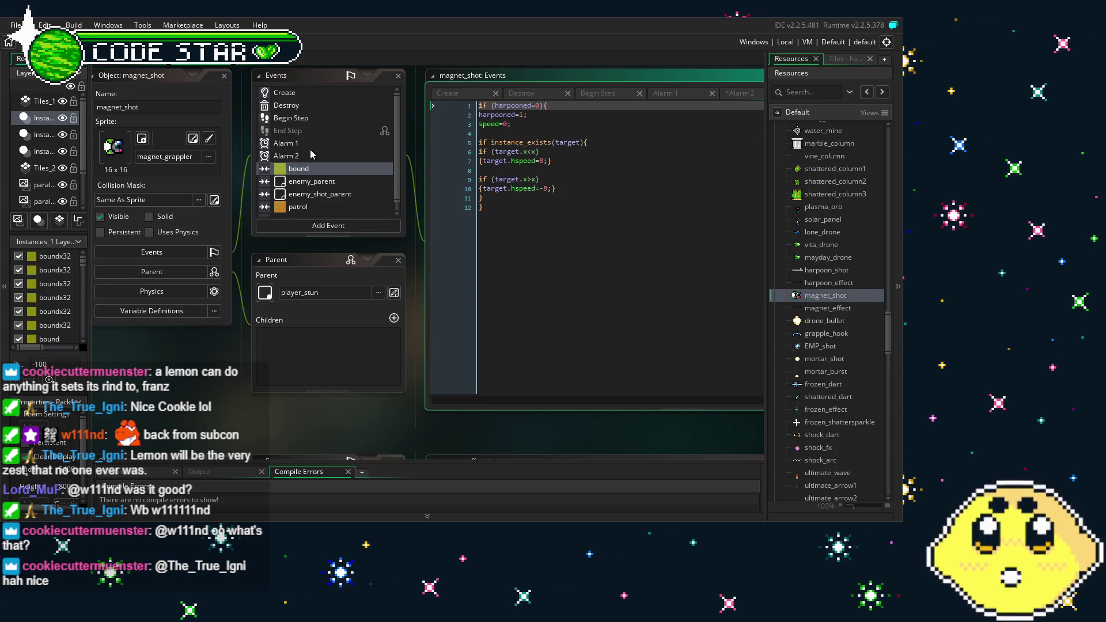
Step: Replace harpooned with magnetized on lines 1 and 2 of the bound collision code
left_click(323, 169)
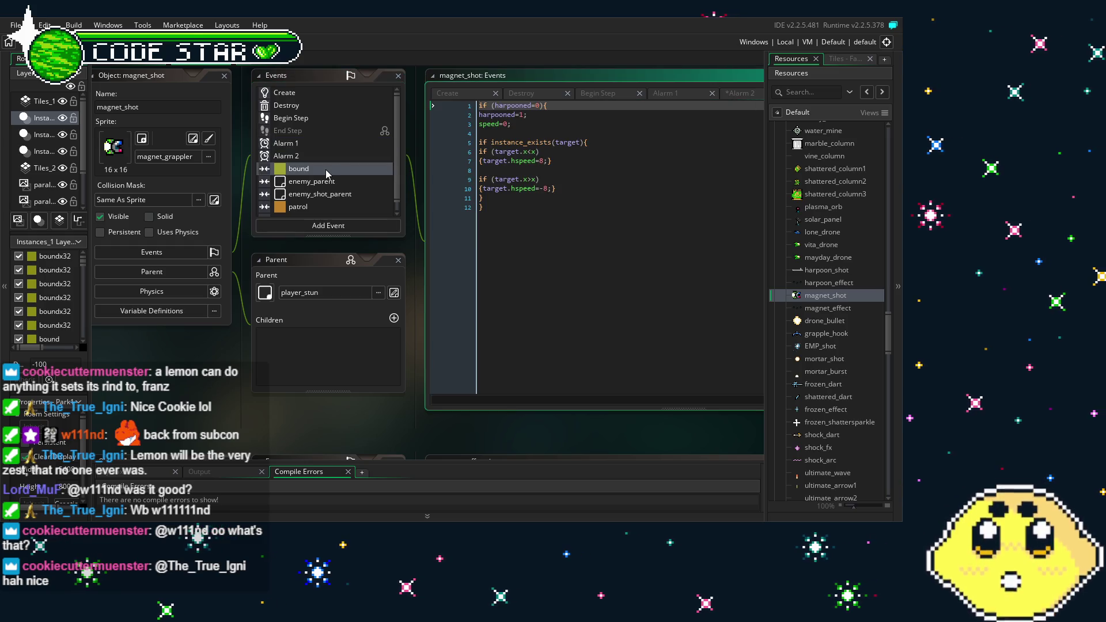
left_click(505, 106)
double_click(505, 106)
type("magnetized")
double_click(488, 115)
type("magnetized")
left_click(551, 143)
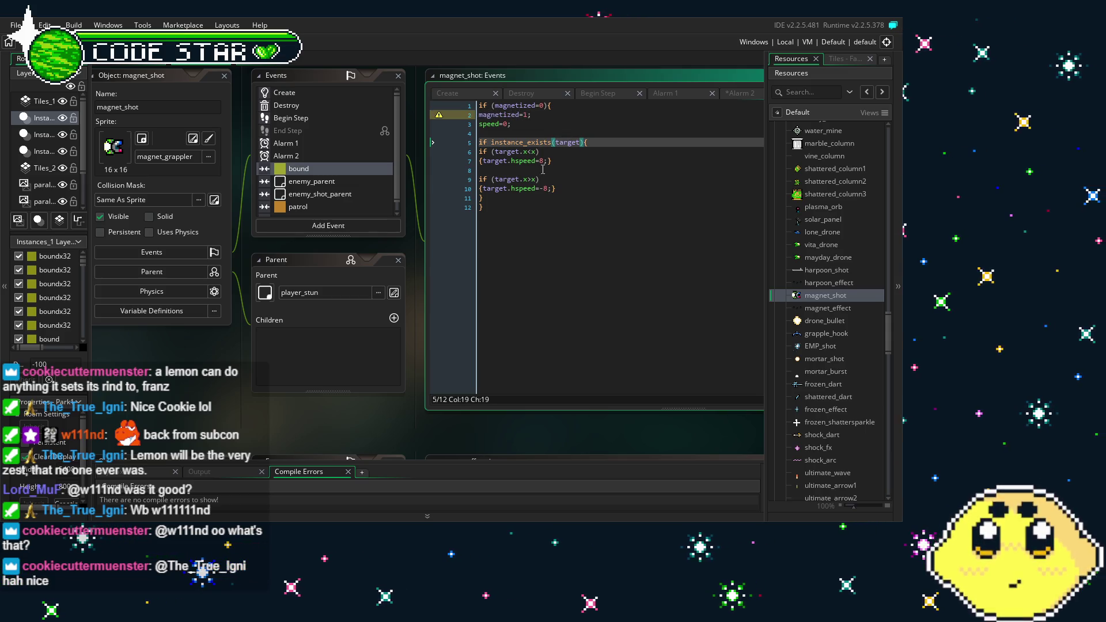
left_click(512, 203)
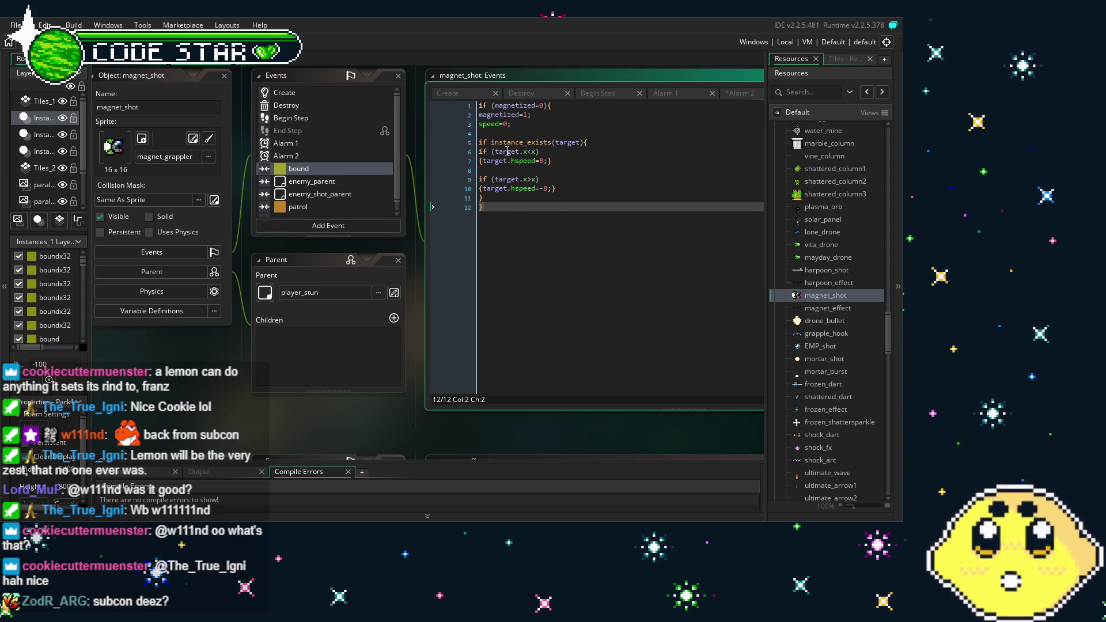
left_click(284, 92)
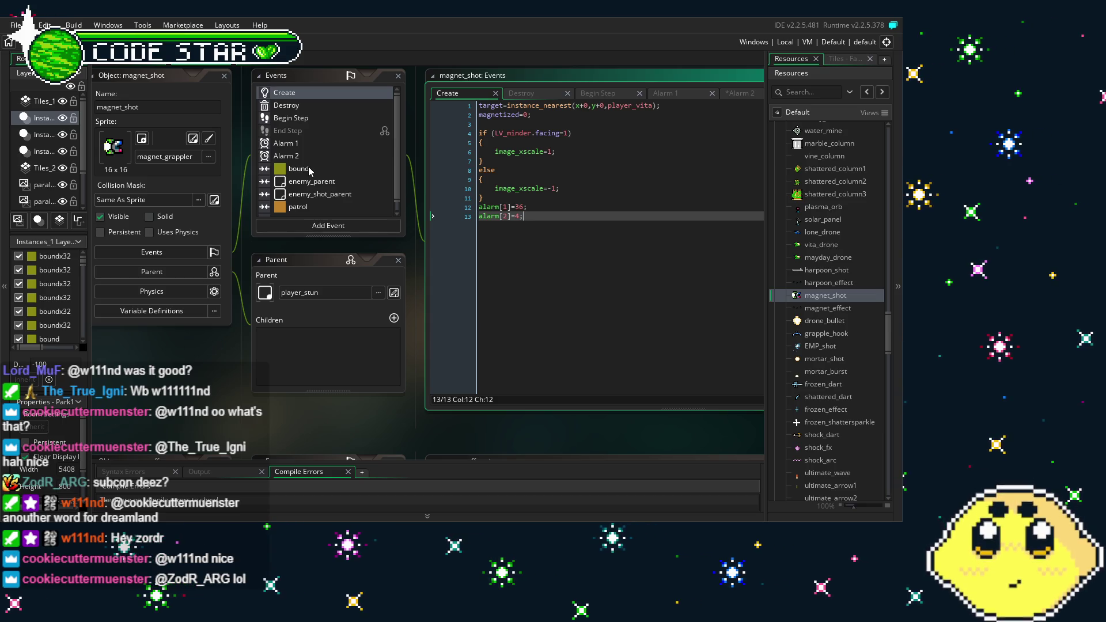
Step: Replace both harpooned variables with magnetized in the enemy_parent collision code
left_click(316, 171)
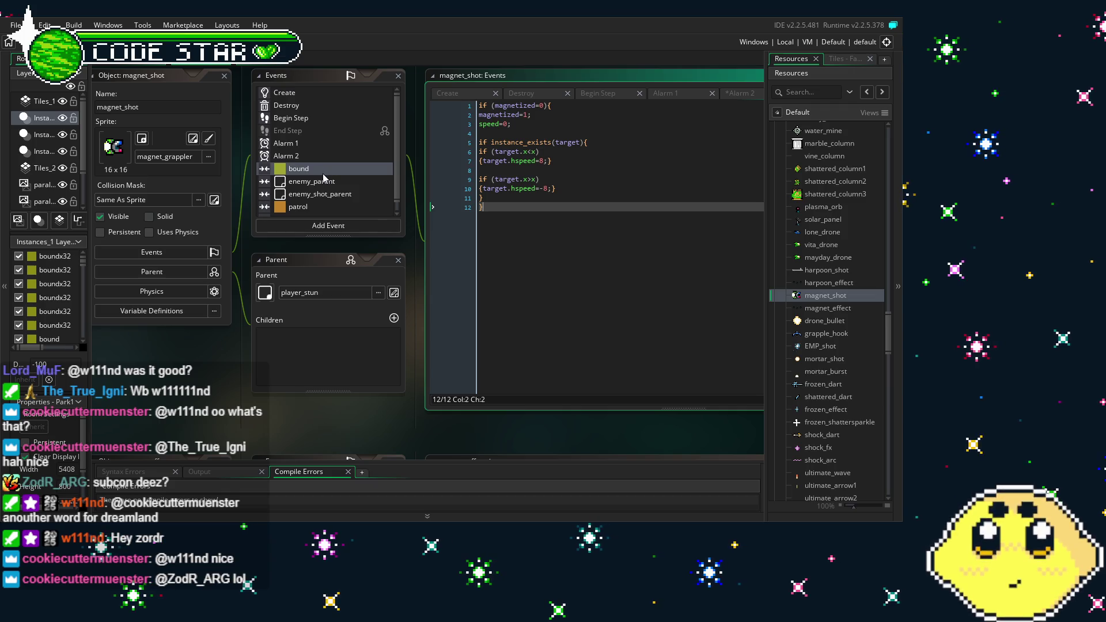
left_click(314, 182)
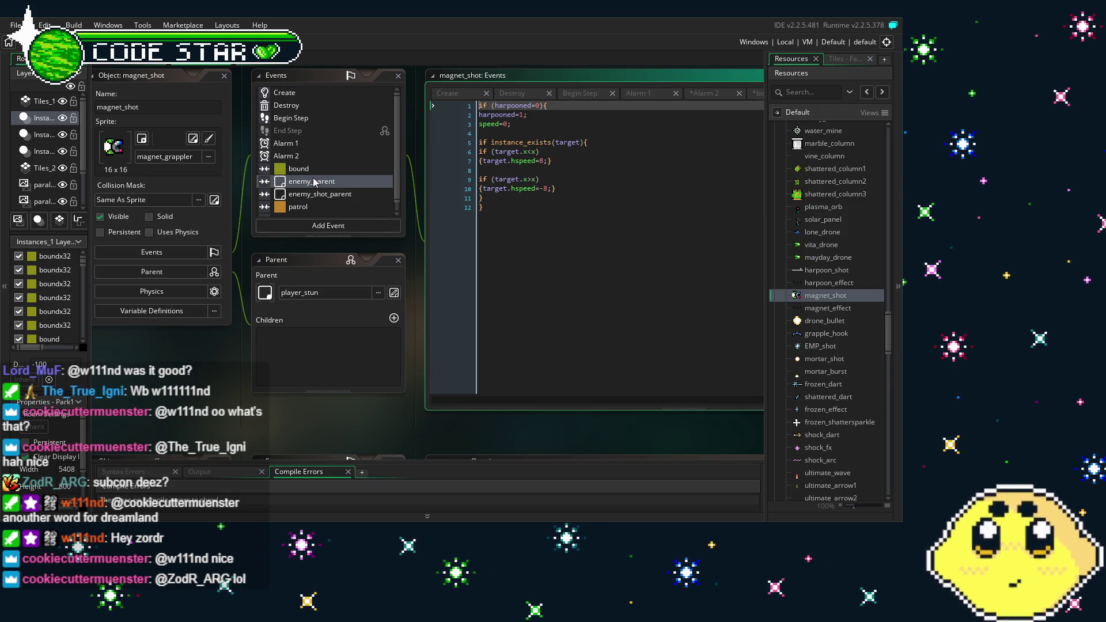
left_click(312, 168)
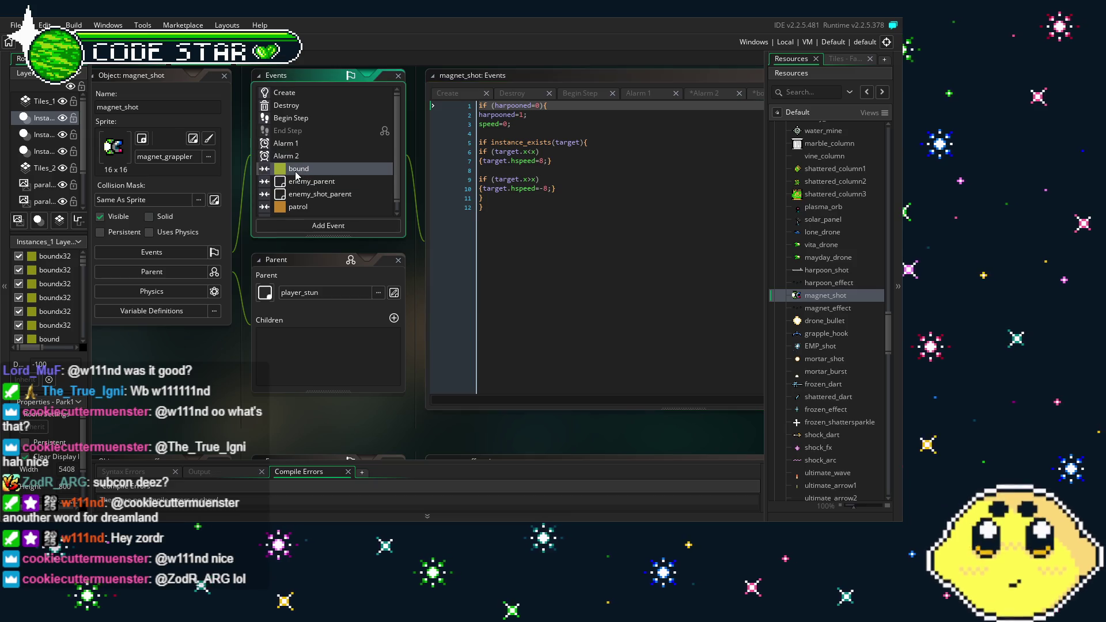
left_click(330, 182)
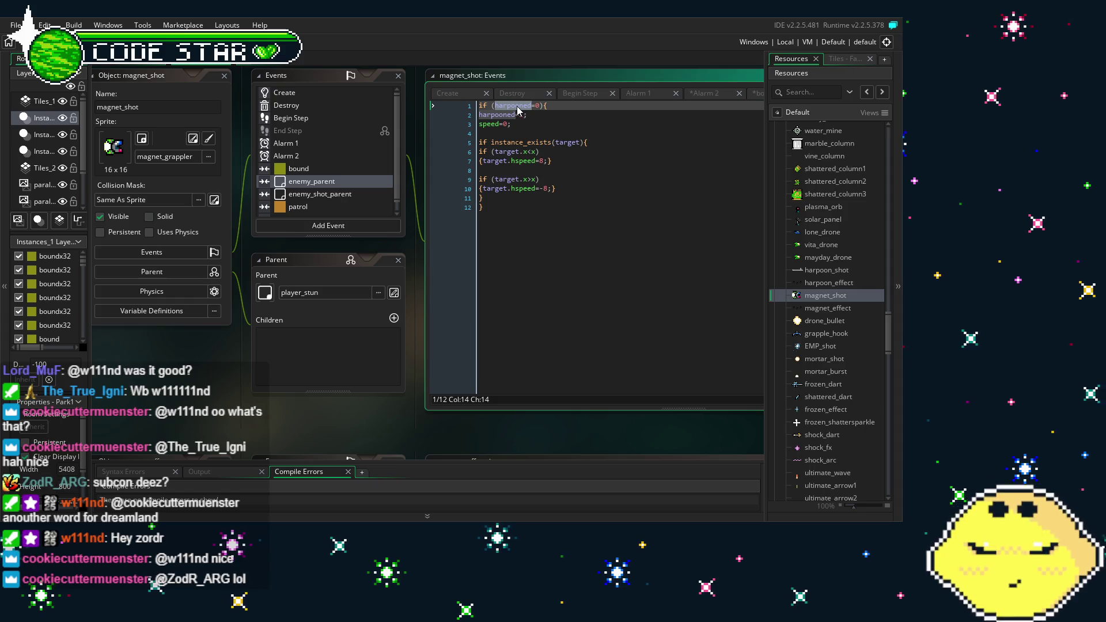
type("magnetized")
key("Down")
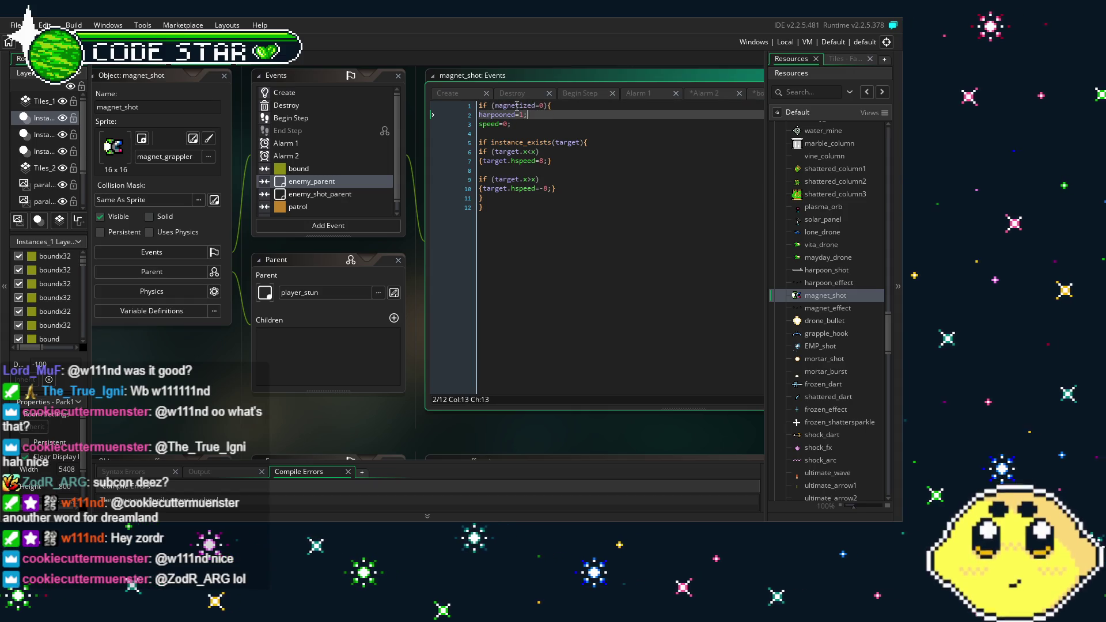
key("BackSpace")
key("BackSpace")
key("BackSpace")
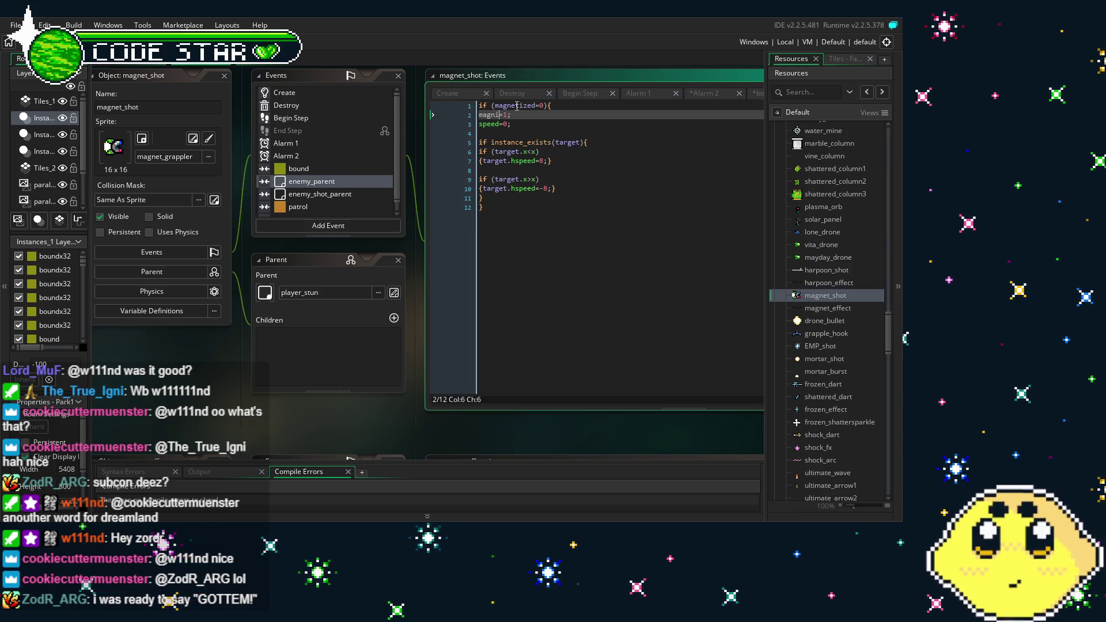
type("etized")
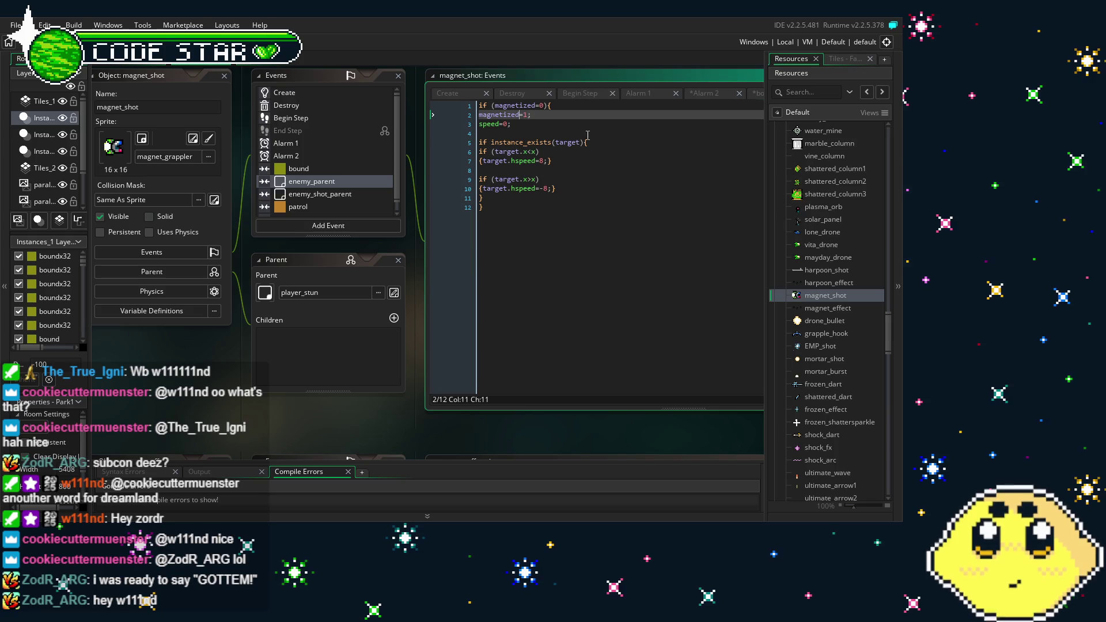
left_click(578, 286)
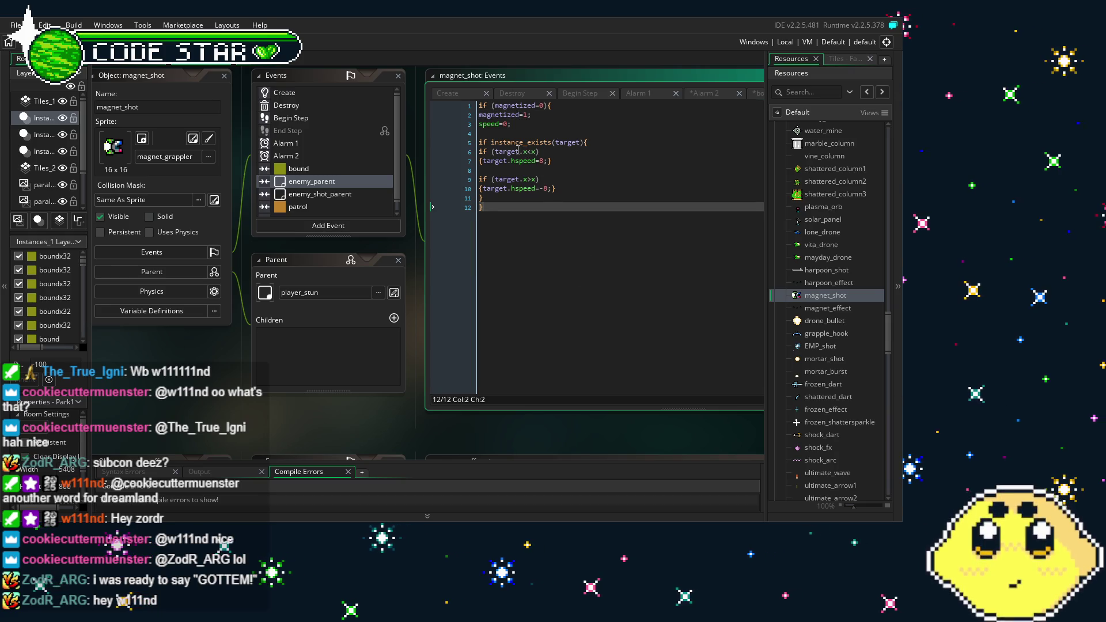
Step: Review the enemy_shot_parent, patrol and player_lone event code
left_click(326, 195)
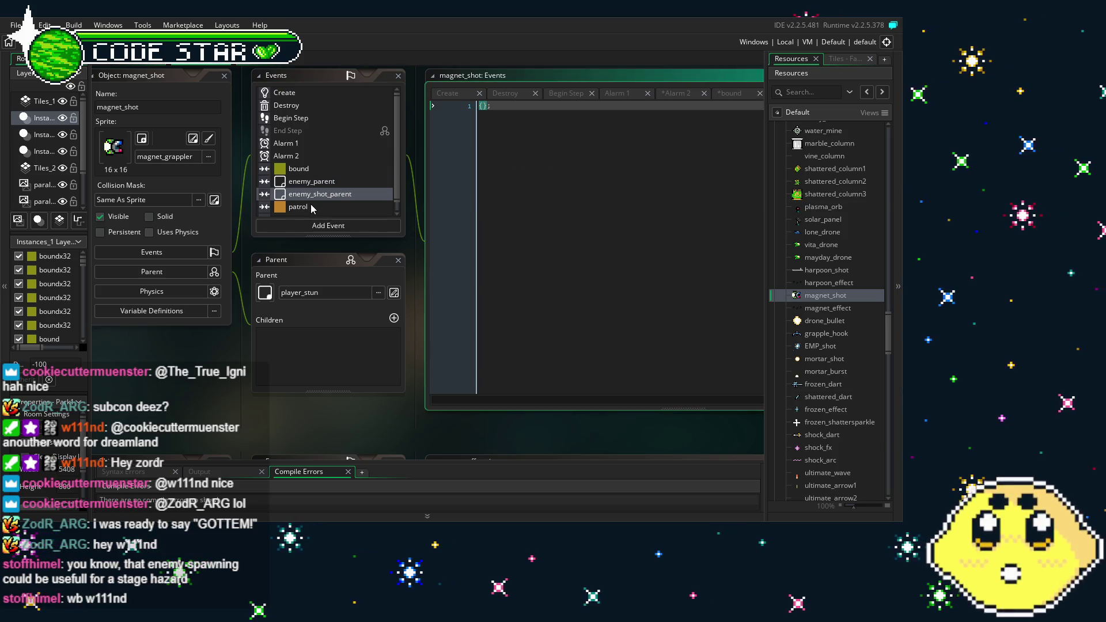
left_click(312, 207)
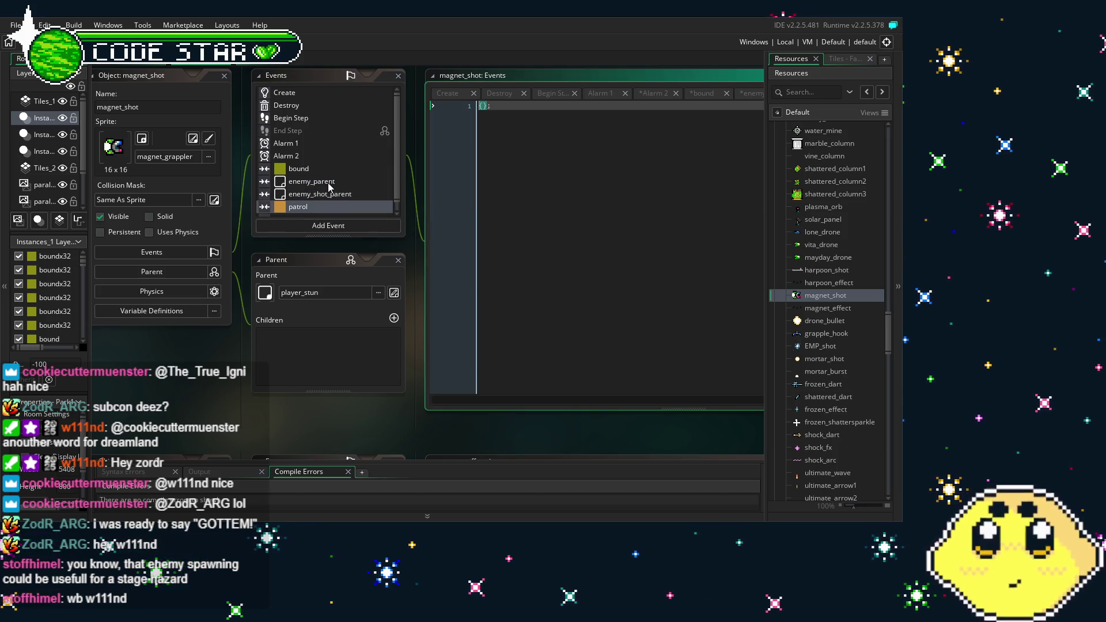
scroll(330, 188, "down", 1)
left_click(330, 211)
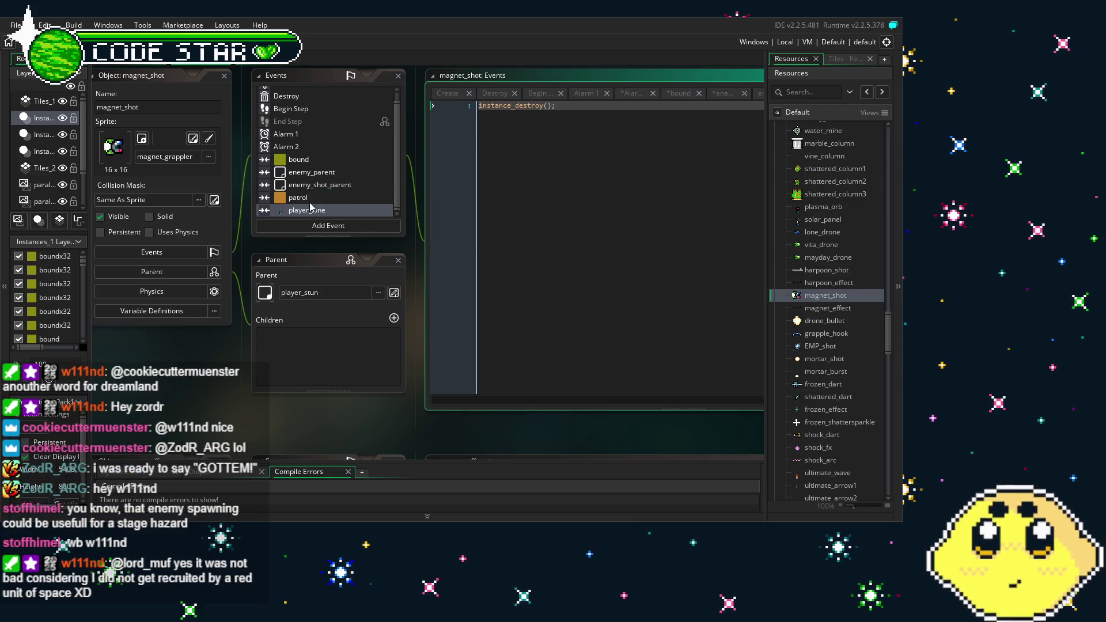
Step: Change the enemy_parent collision event into an item_parent collision
left_click(314, 173)
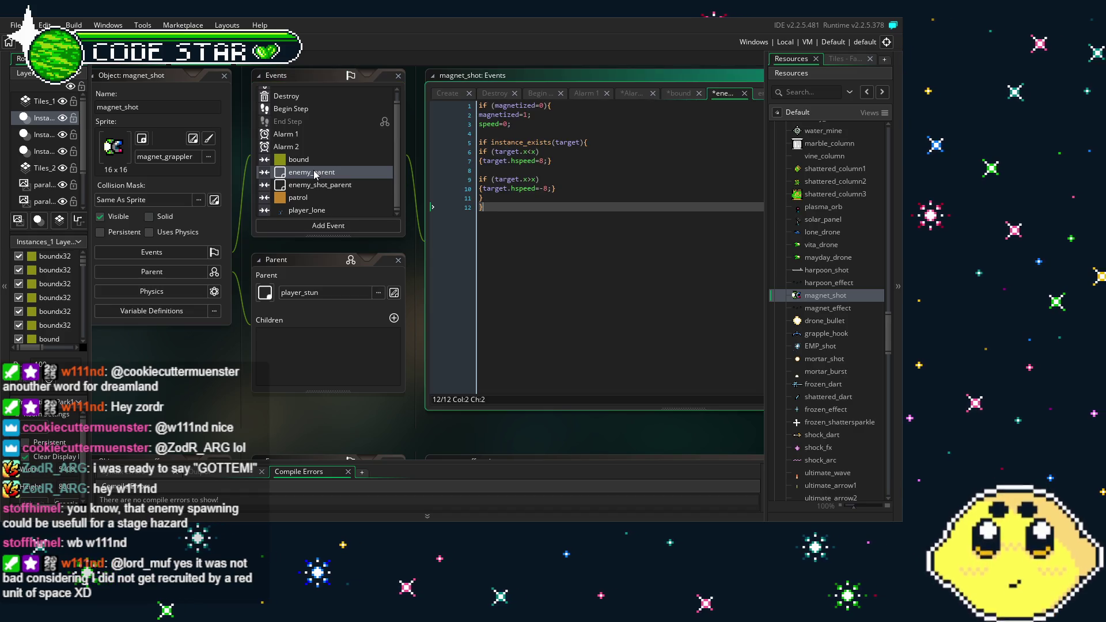
right_click(315, 174)
left_click(349, 264)
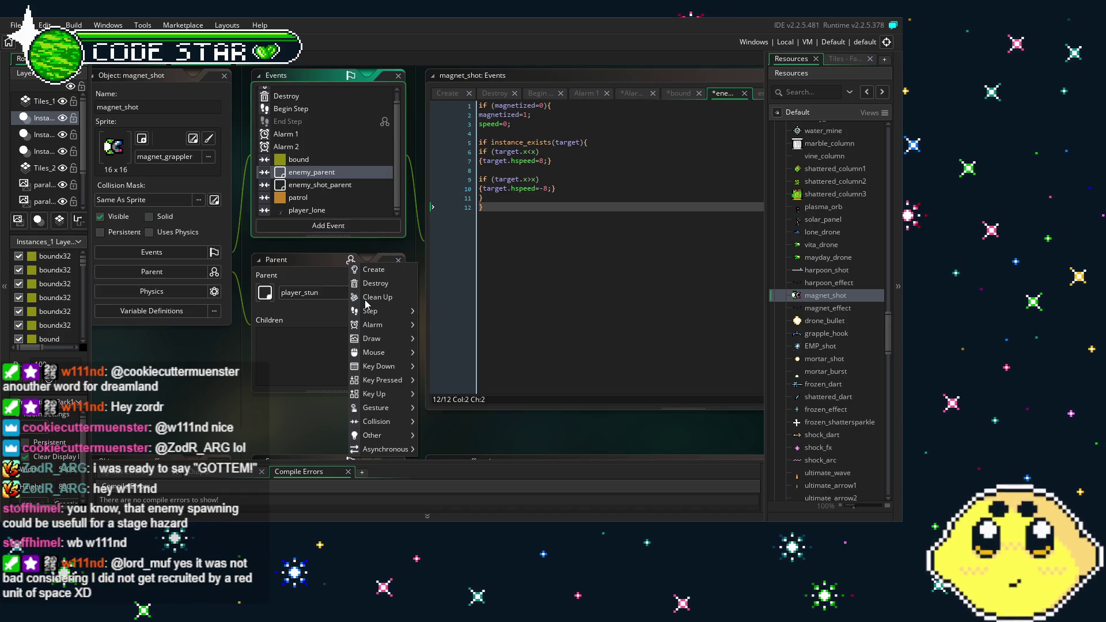
mouse_move(380, 421)
mouse_move(455, 407)
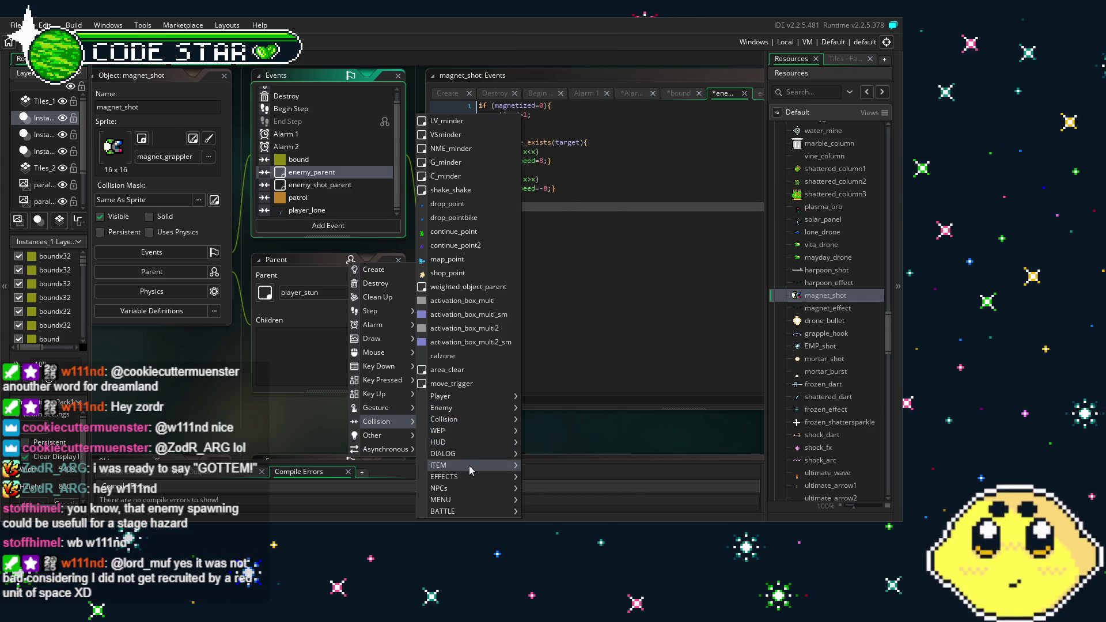
mouse_move(469, 466)
left_click(570, 49)
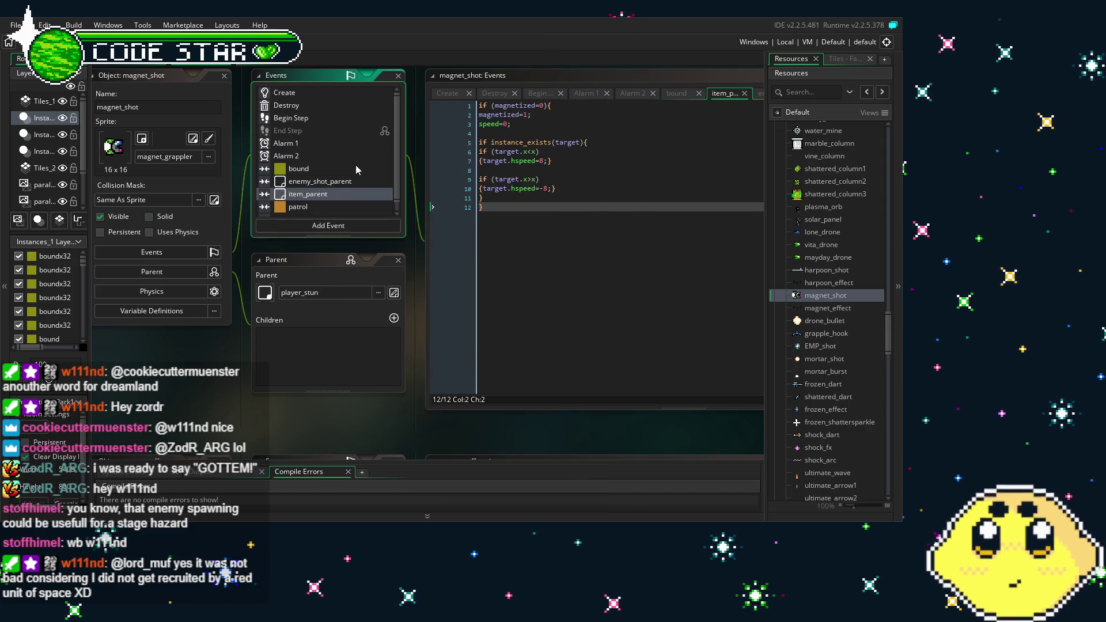
Step: Inspect the player_lone and item_parent collision code, cancelling an attempted delete of player_lone
scroll(322, 189, "down", 1)
left_click(343, 210)
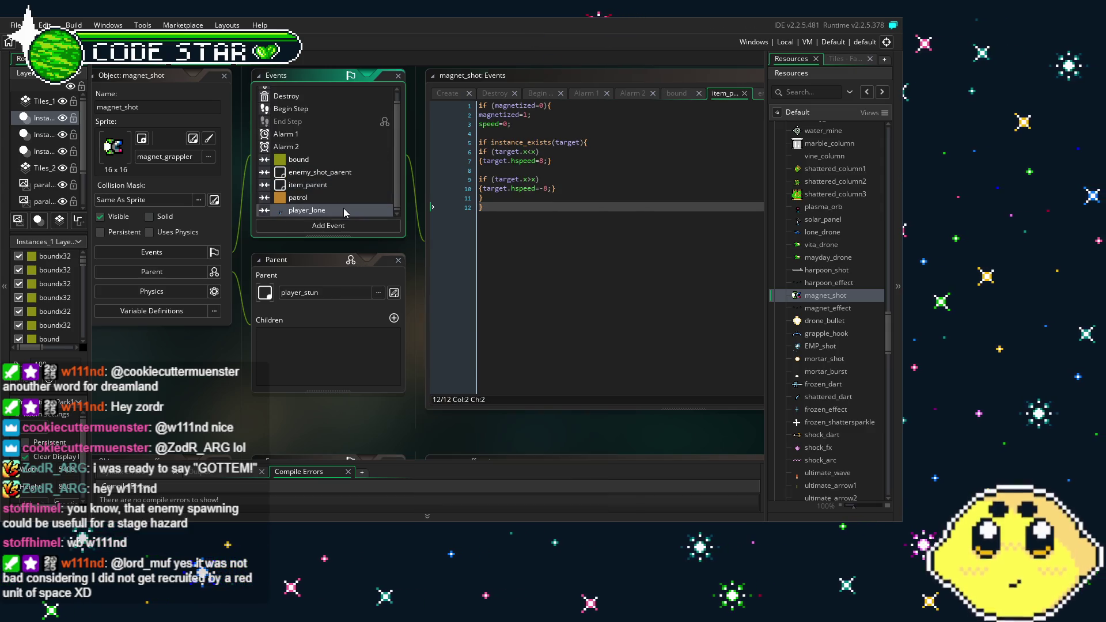
double_click(343, 210)
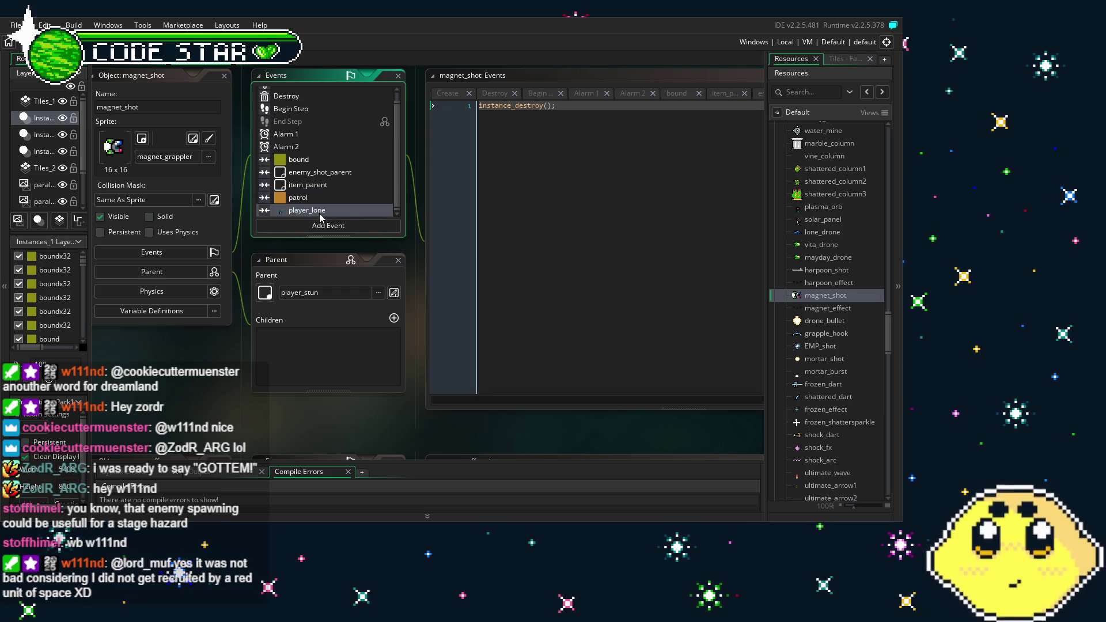
right_click(320, 211)
left_click(301, 189)
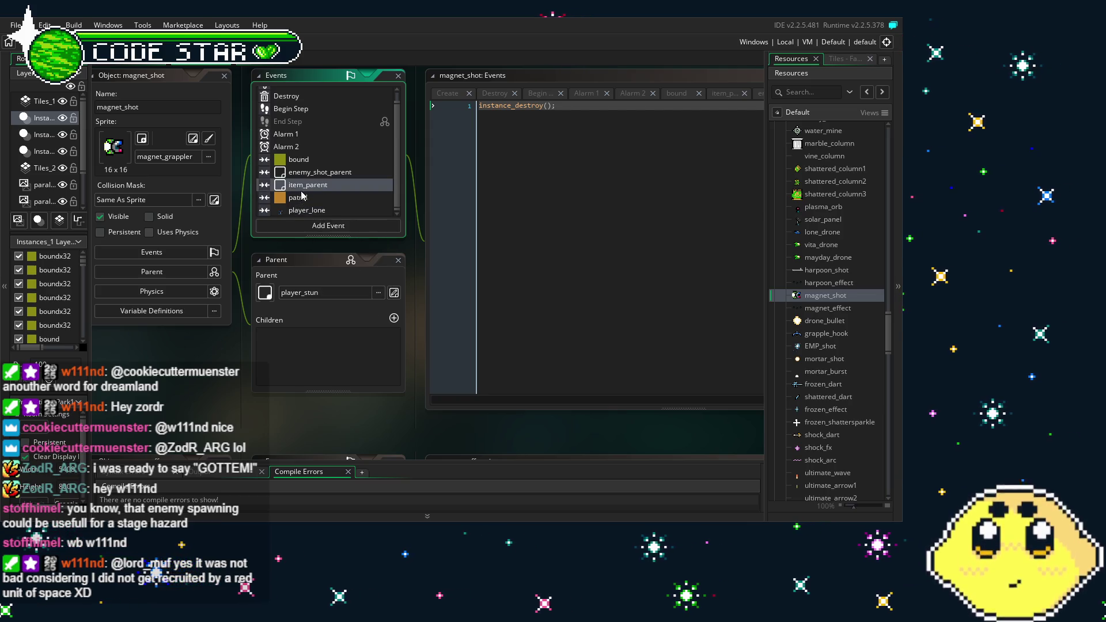
double_click(301, 193)
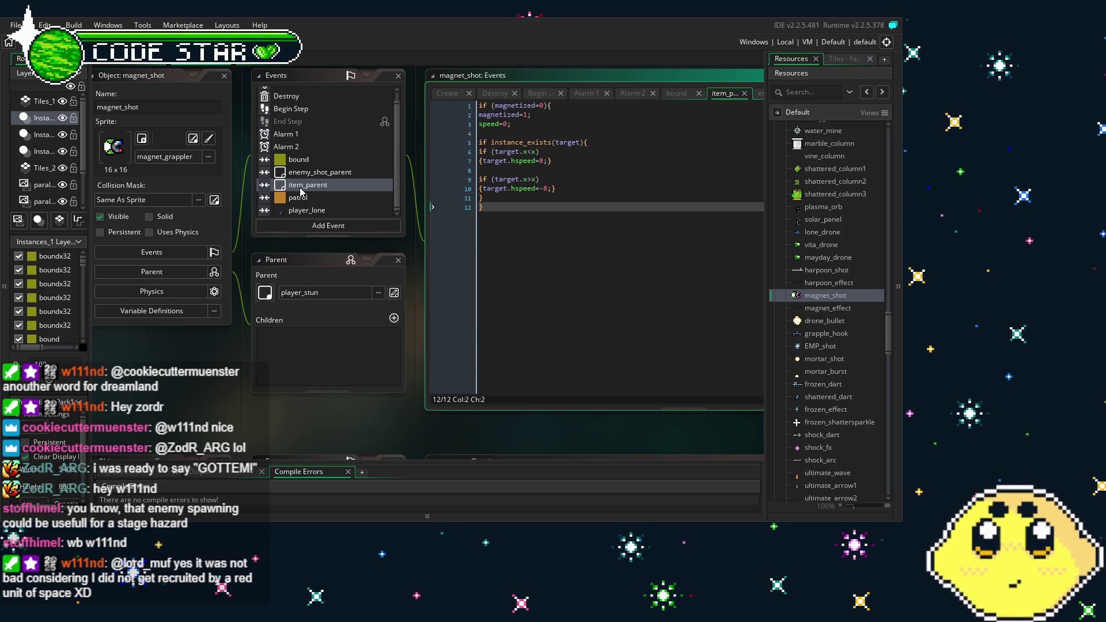
left_click(322, 210)
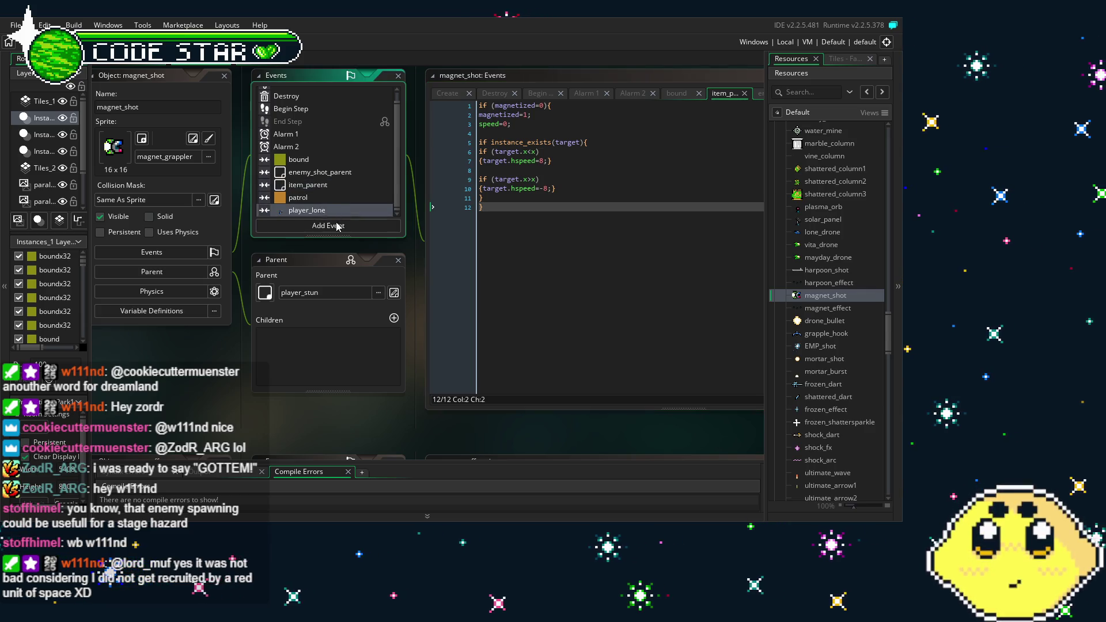
key("Delete")
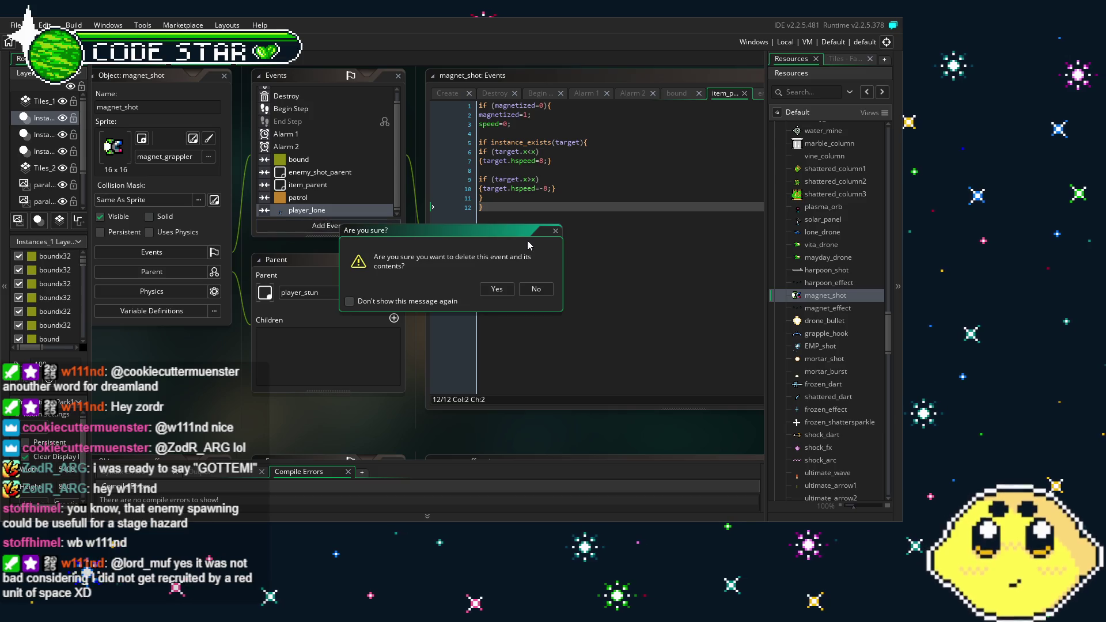
left_click(556, 232)
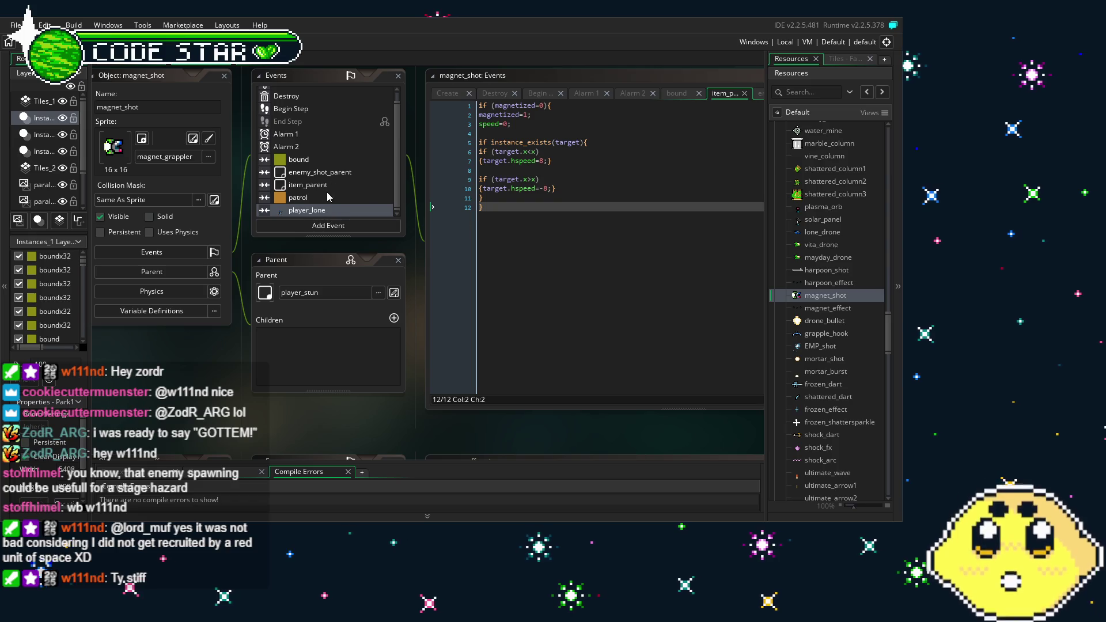
Step: Retarget the player_lone collision event to collide with player_vita
right_click(321, 211)
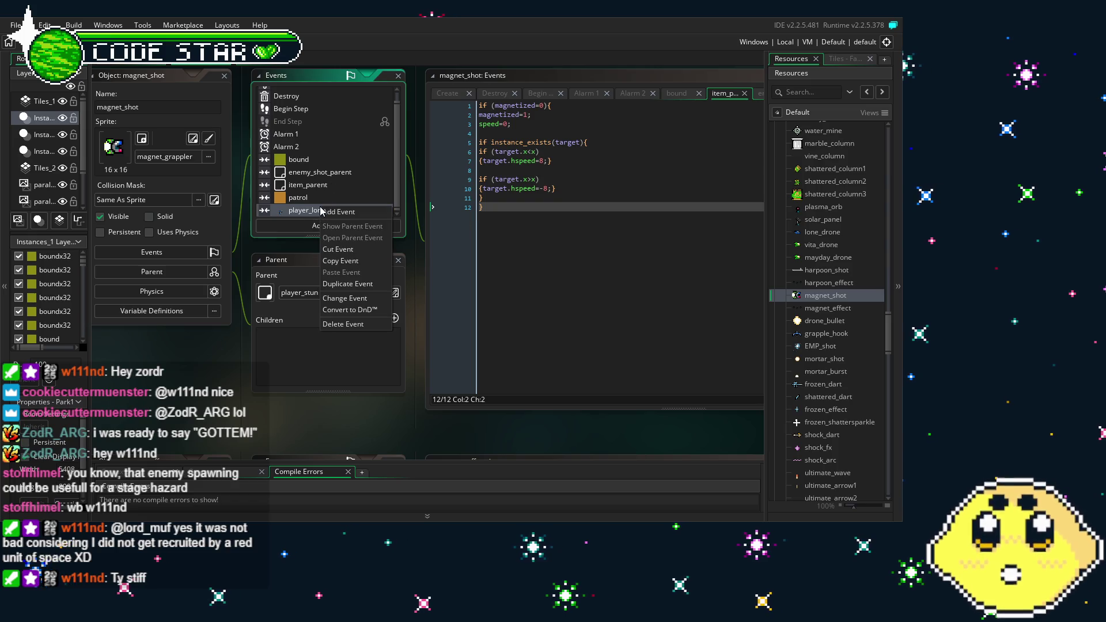
left_click(352, 298)
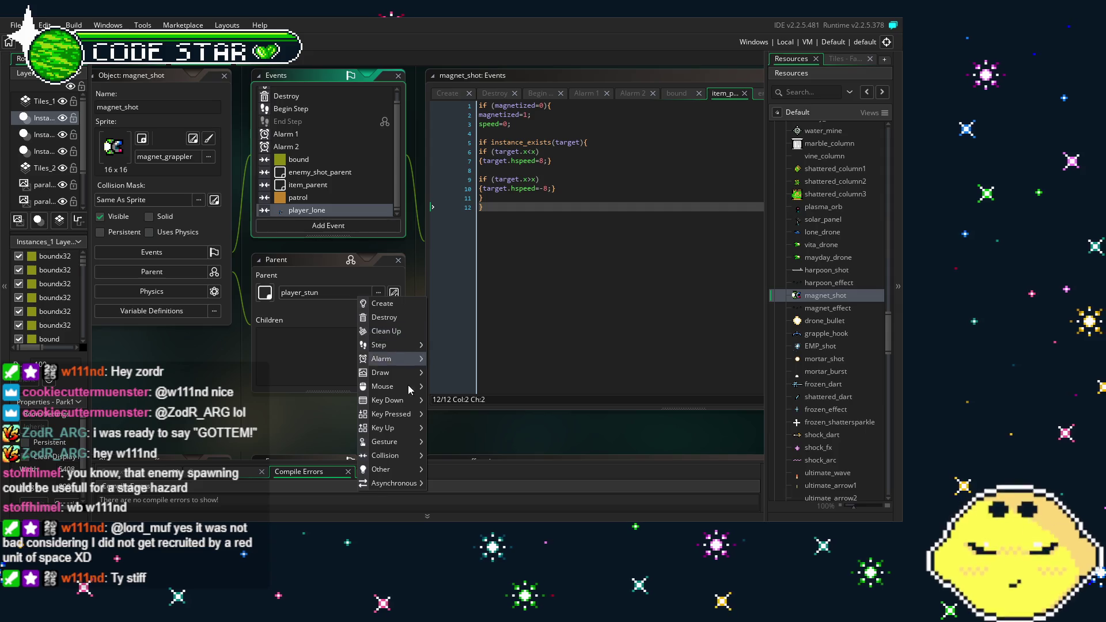
mouse_move(396, 456)
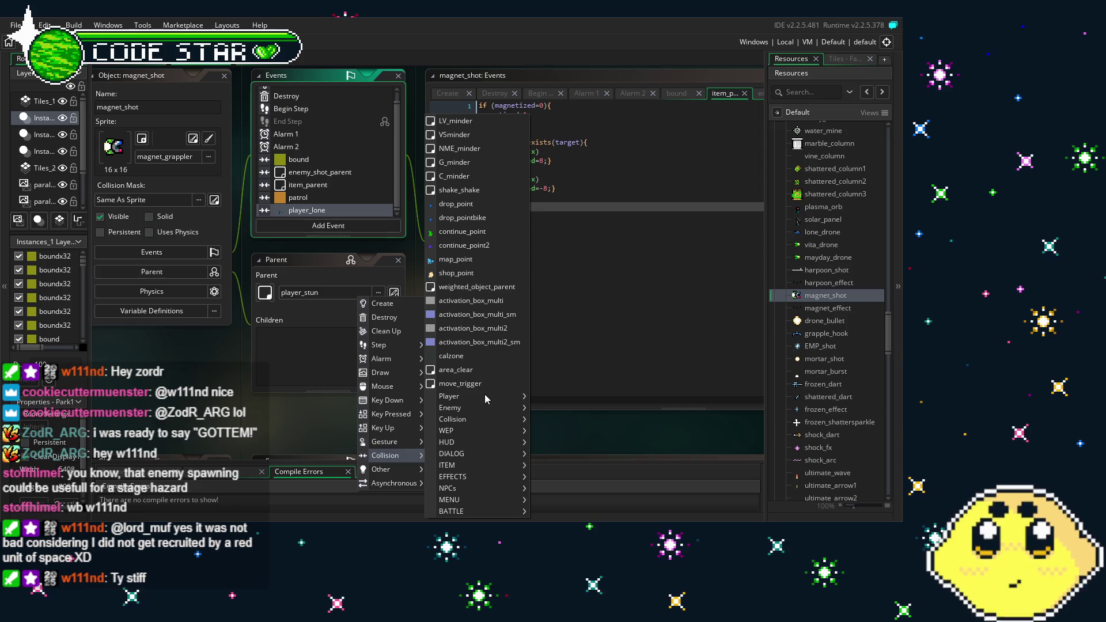
mouse_move(485, 396)
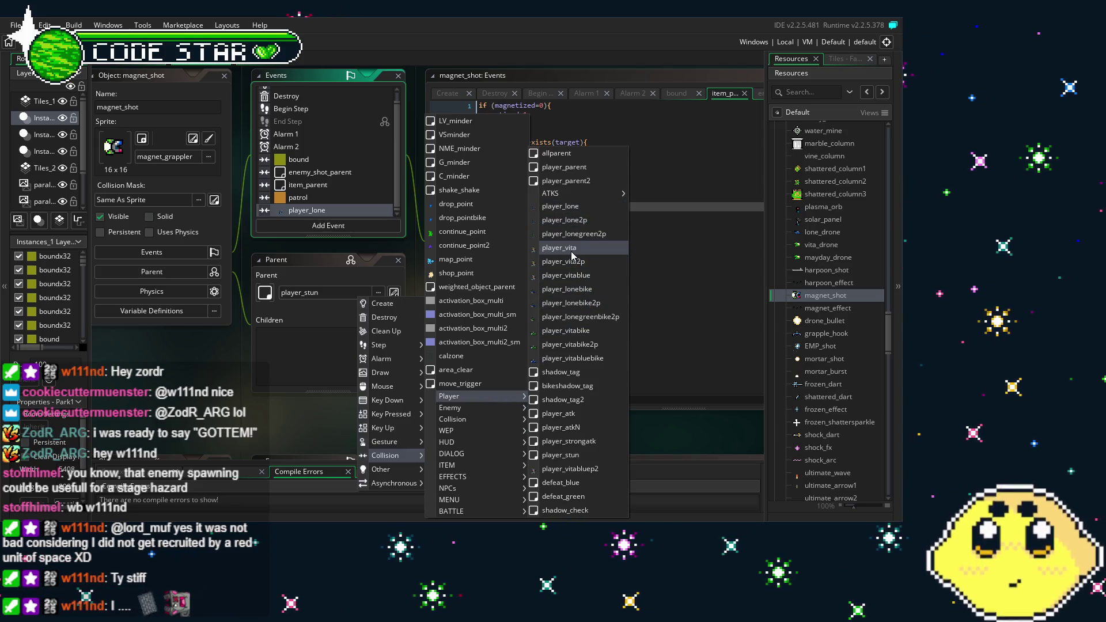
key("Escape")
left_click(578, 291)
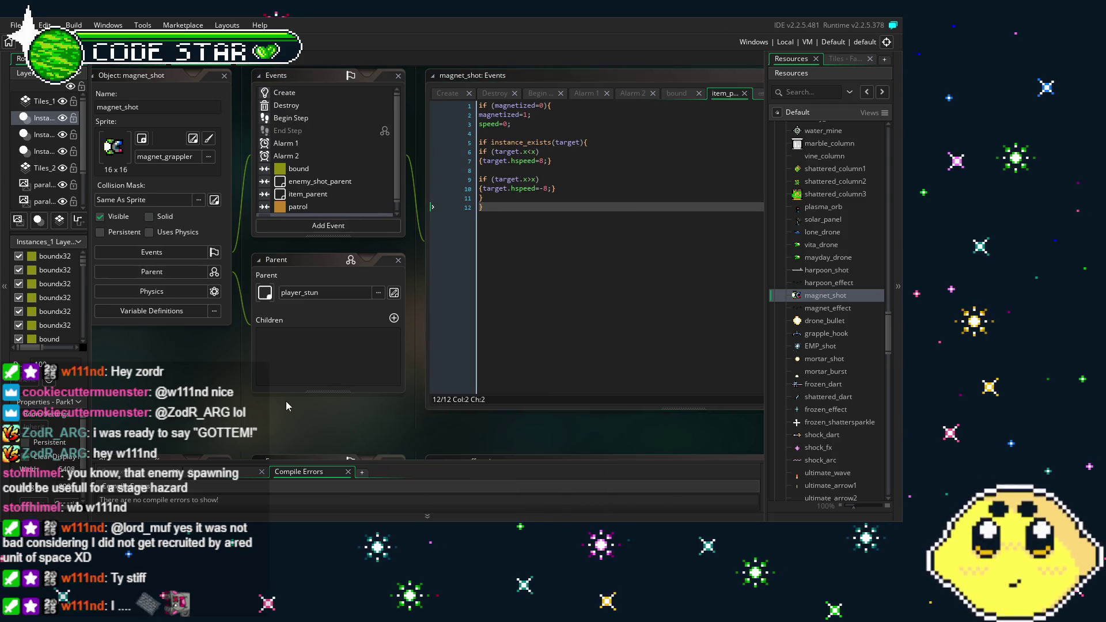
left_click_drag(284, 399, 319, 405)
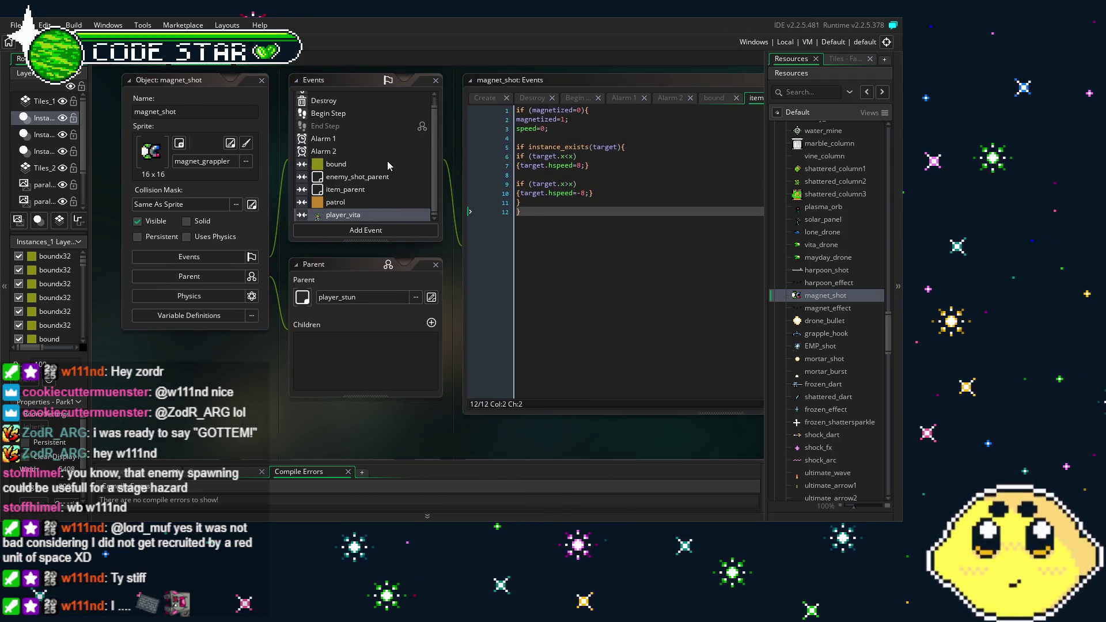
Step: Review magnet_shot's Begin Step, Destroy and Create event code
left_click(320, 123)
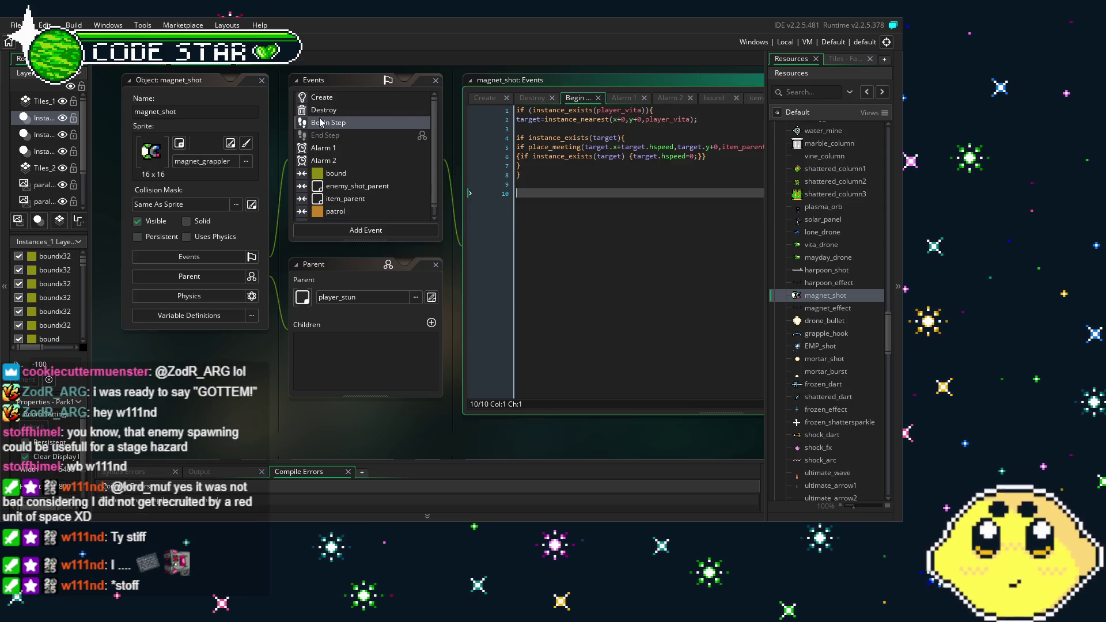
left_click(549, 184)
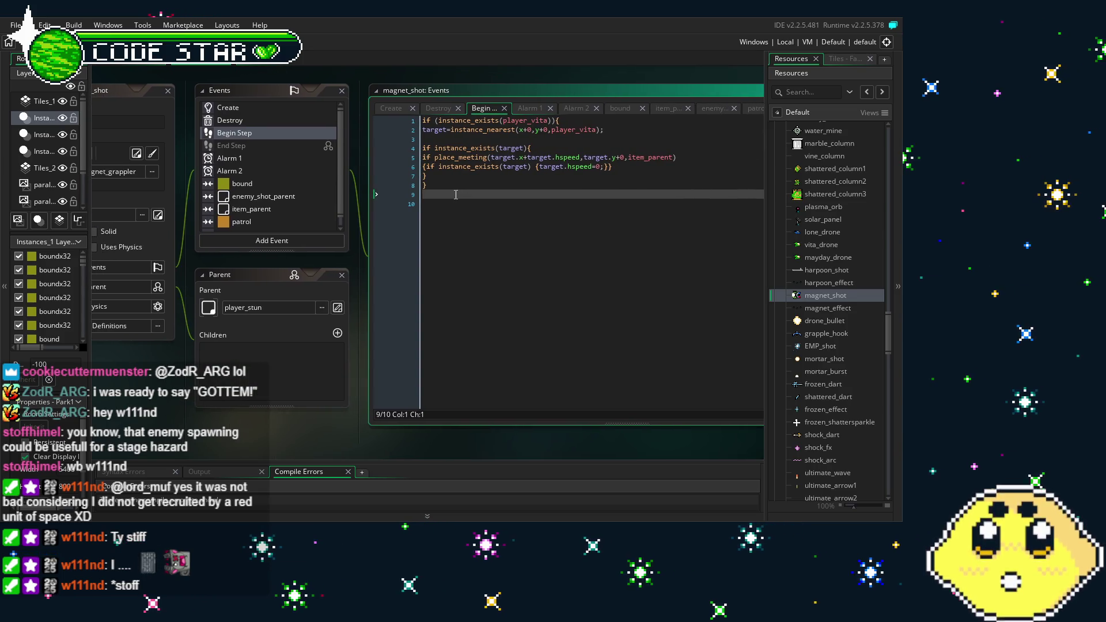
left_click(225, 122)
double_click(224, 123)
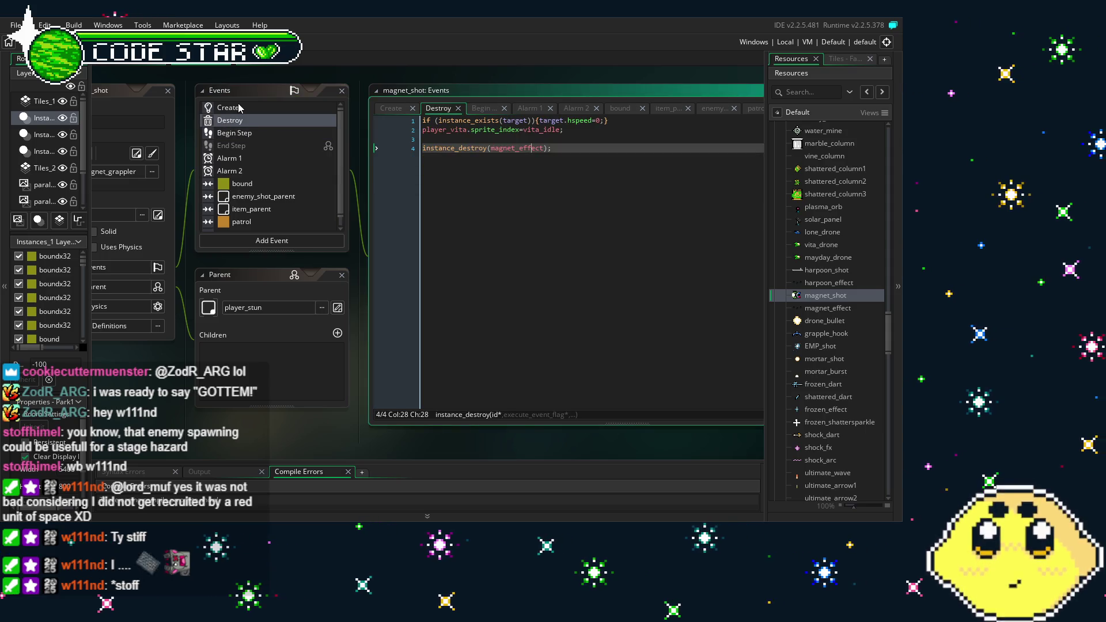
double_click(239, 107)
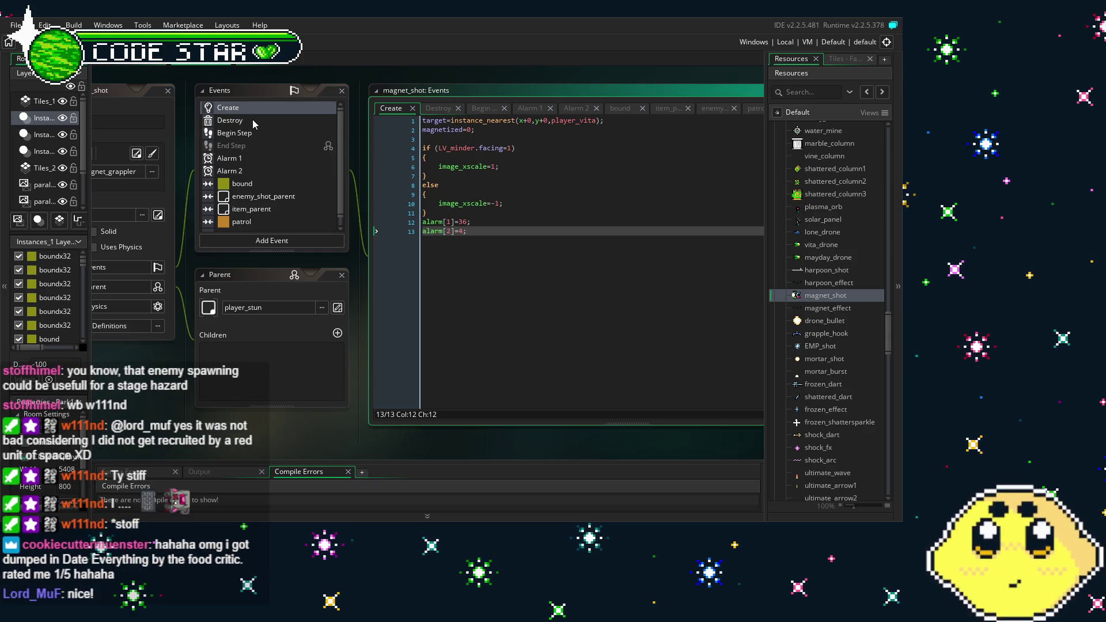
left_click(252, 119)
left_click(244, 109)
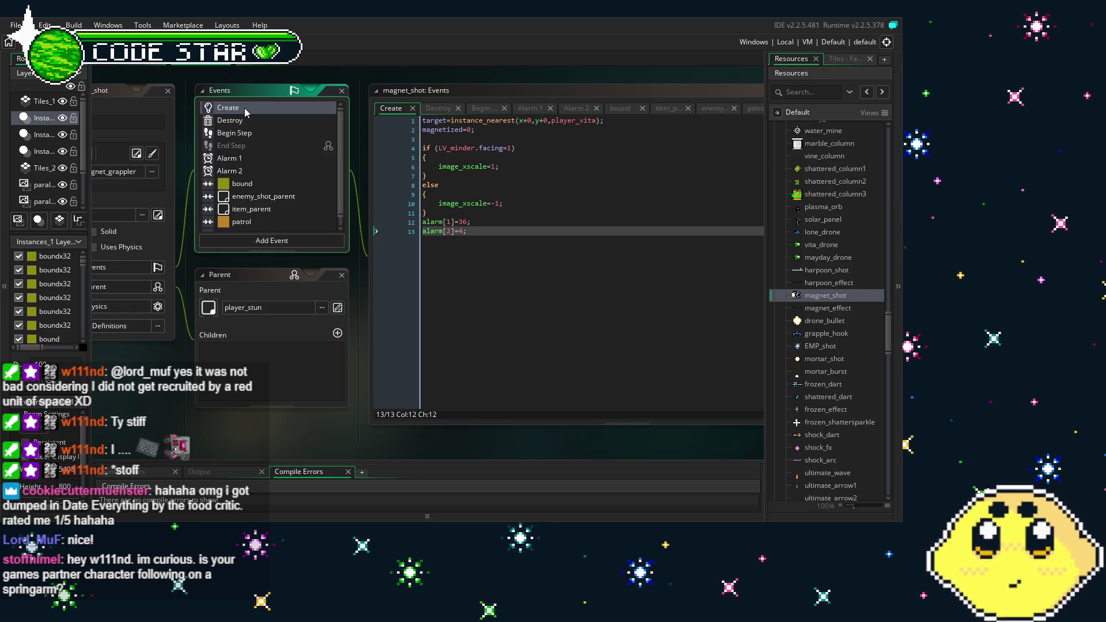
left_click(254, 119)
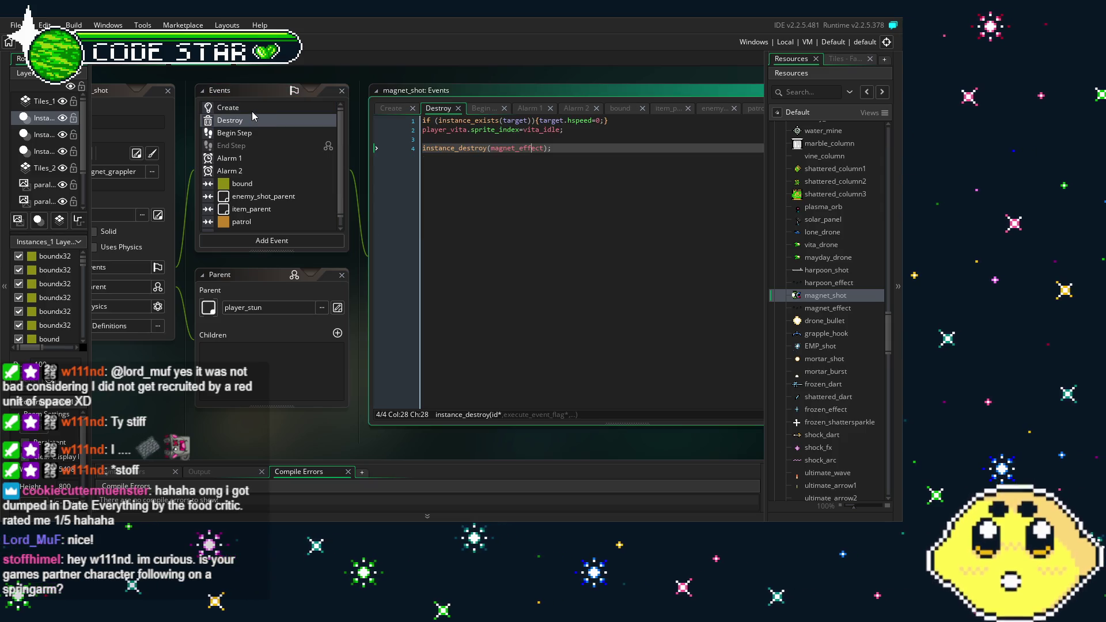
left_click(251, 112)
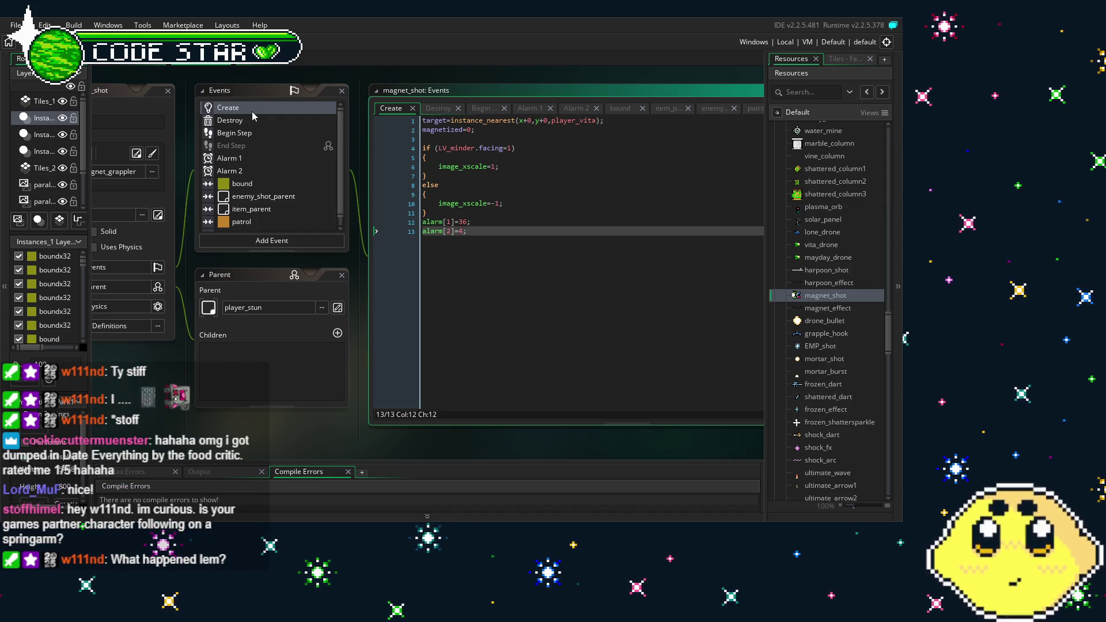
Step: Check magnet_shot's Alarm 1, Alarm 2, Begin Step and collision event code
left_click(243, 159)
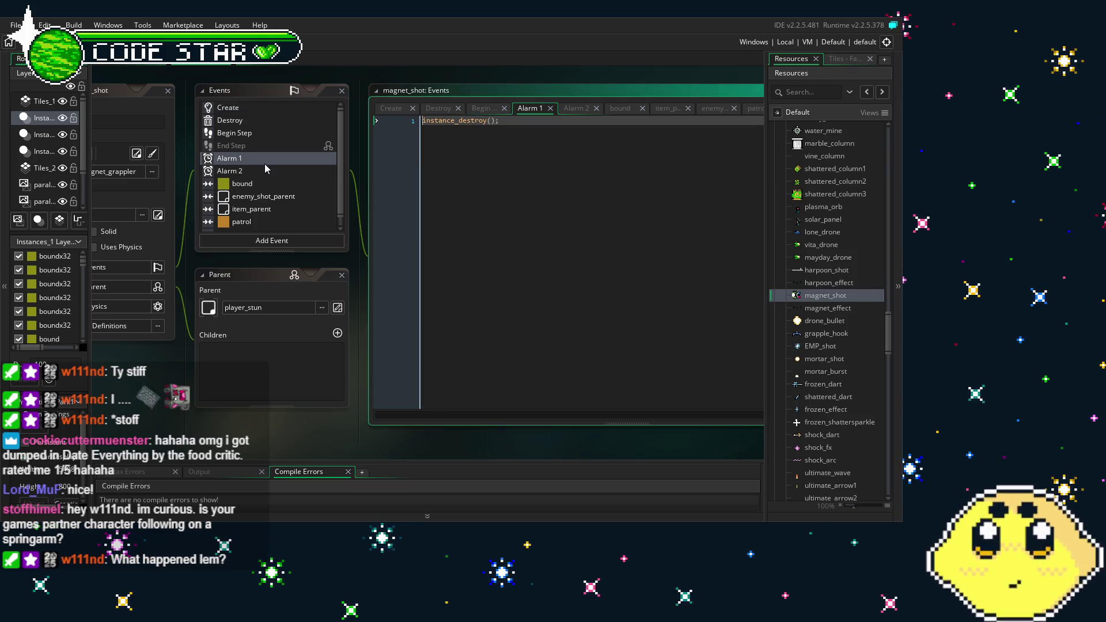
left_click(278, 169)
left_click(265, 133)
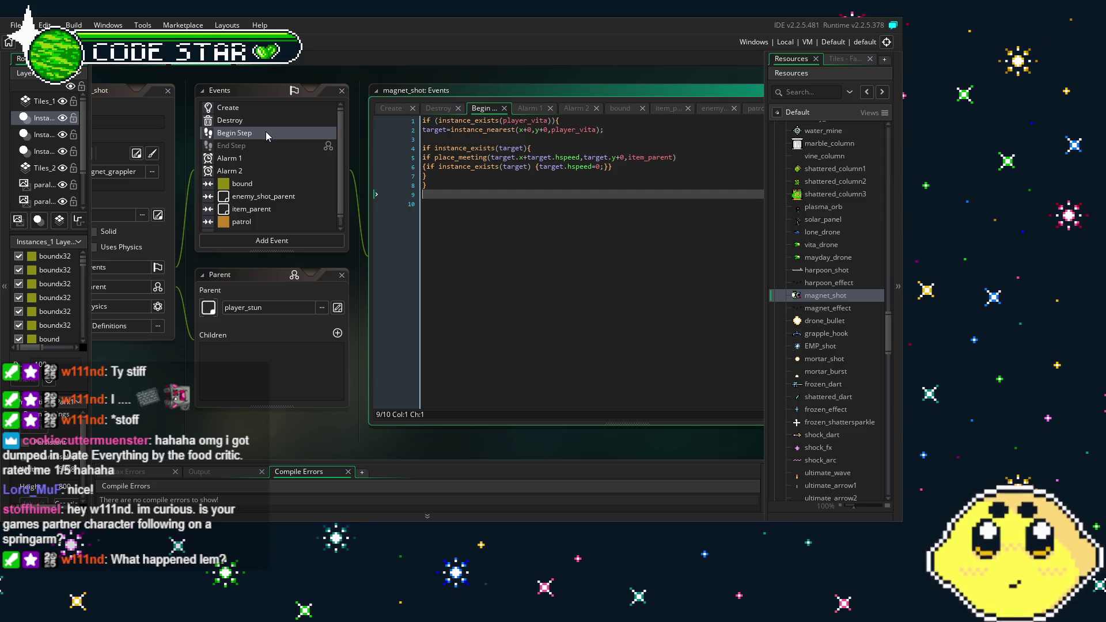
scroll(260, 163, "down", 1)
left_click(276, 226)
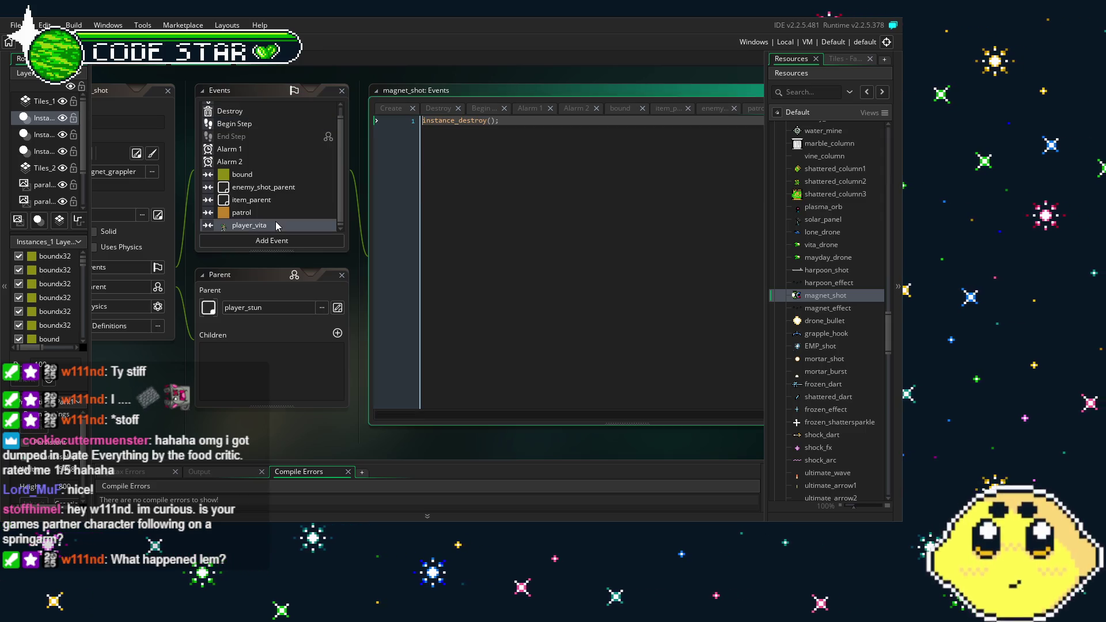
left_click(271, 212)
left_click(262, 199)
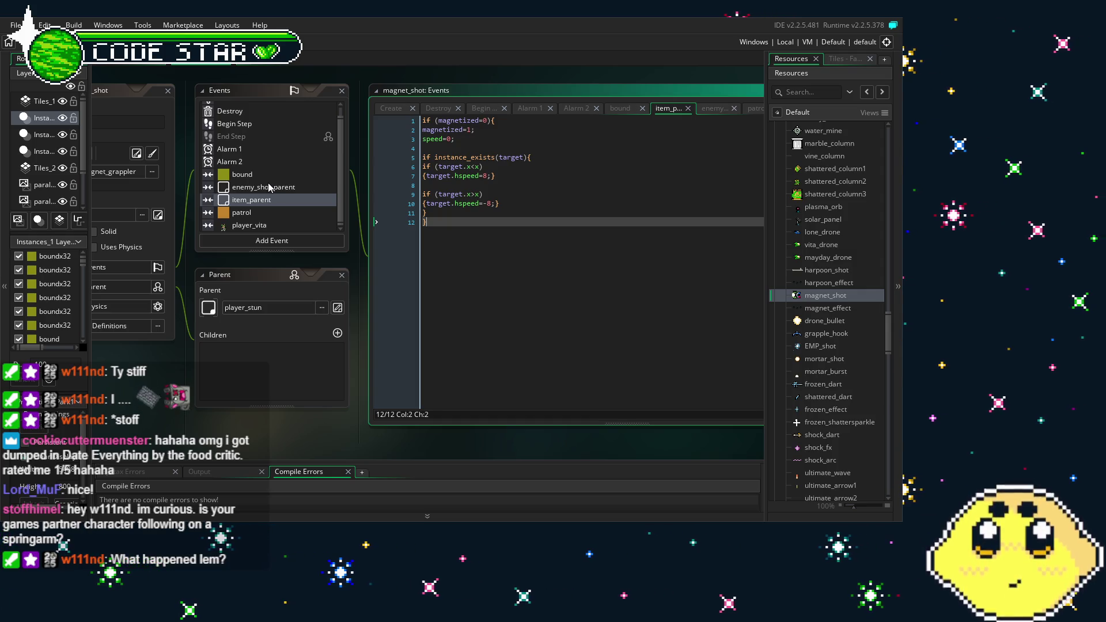
Step: Recheck the alarm, Destroy and Create code, then build and launch the game with F5
left_click(268, 164)
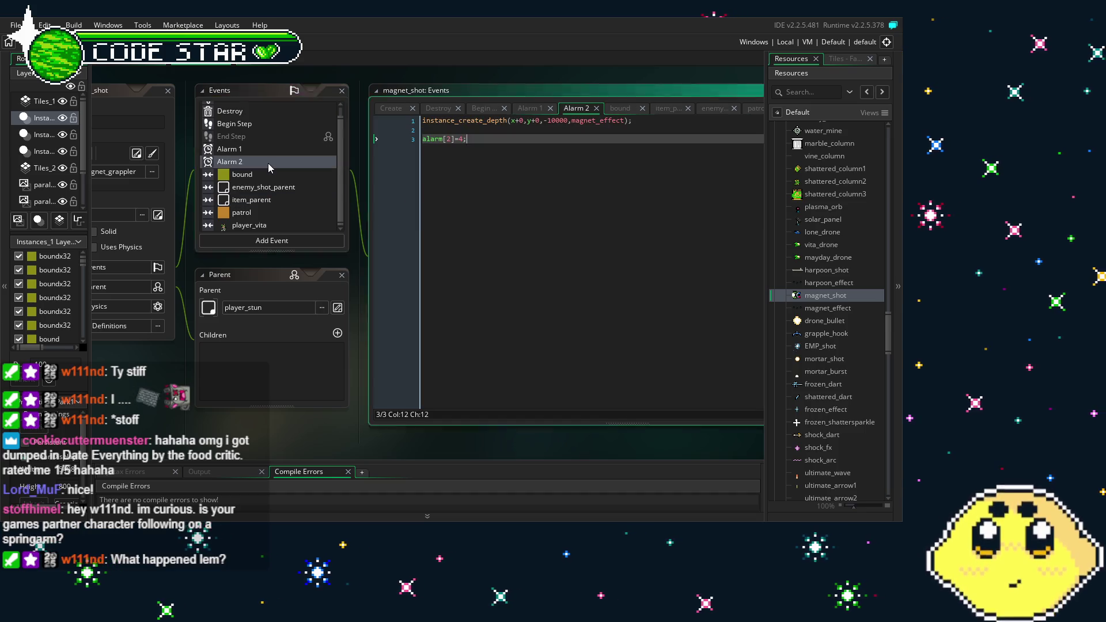
left_click(268, 148)
left_click(263, 114)
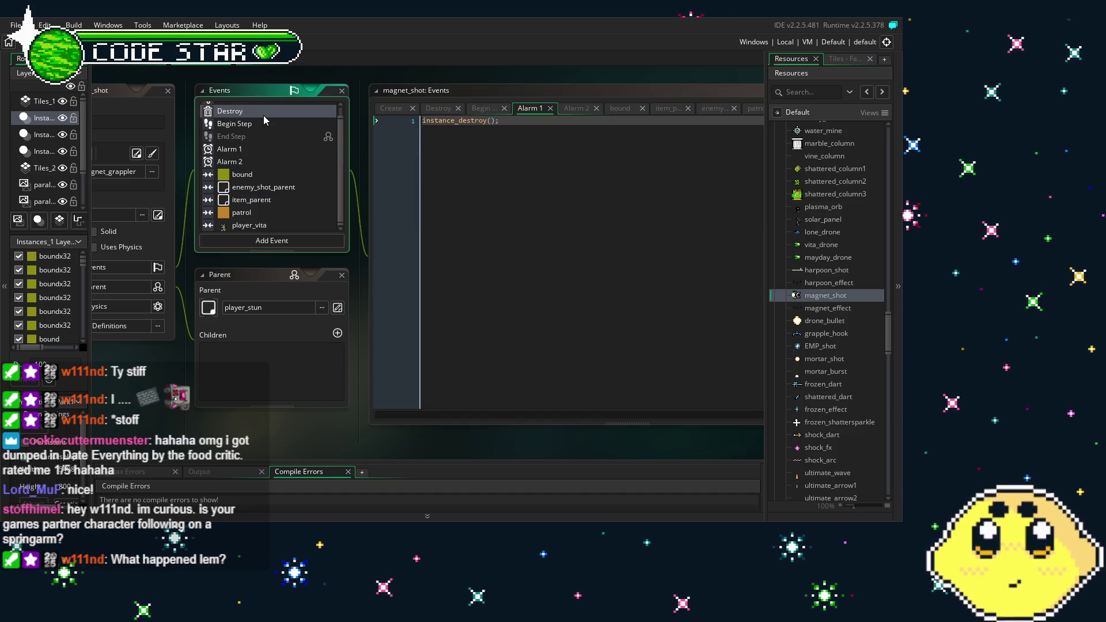
scroll(264, 136, "up", 1)
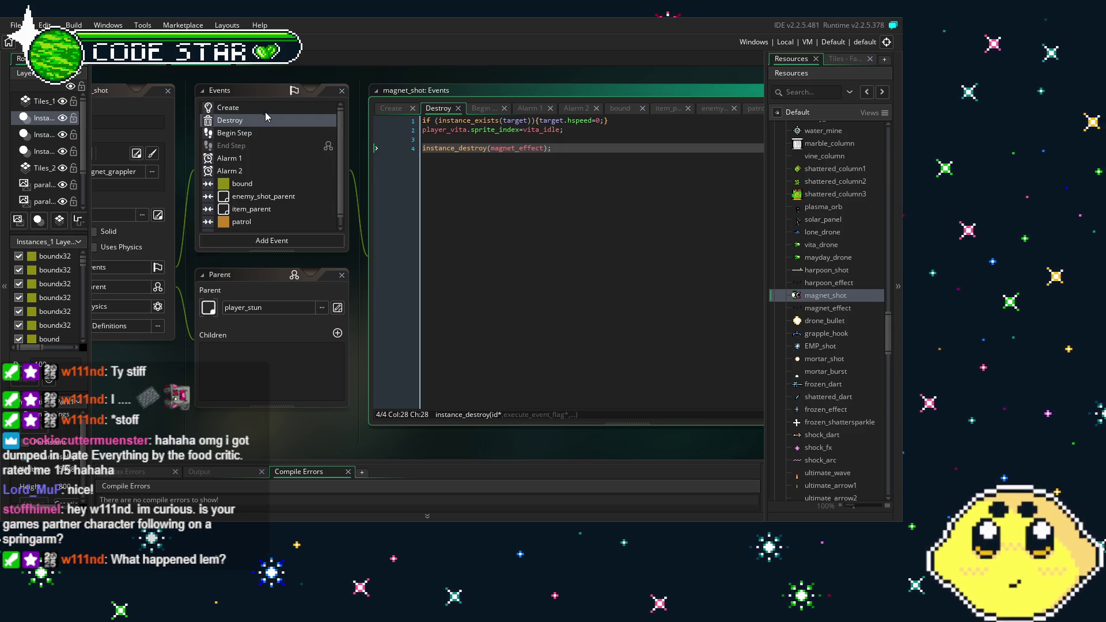
left_click(264, 109)
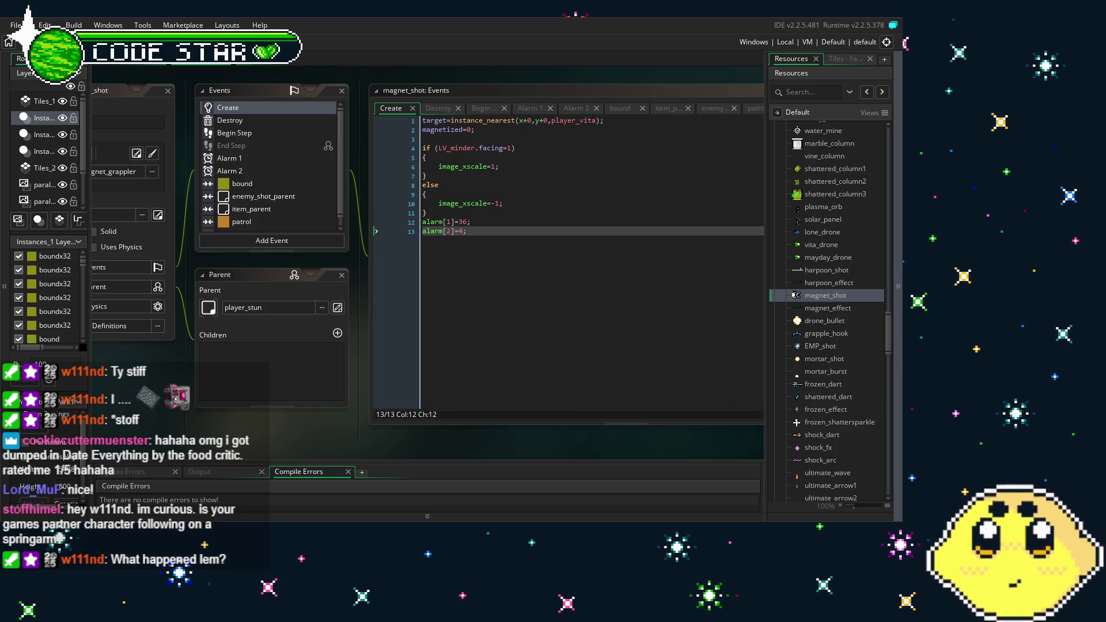
mouse_move(285, 451)
left_mouse_down()
mouse_move(257, 446)
mouse_move(277, 450)
left_mouse_up()
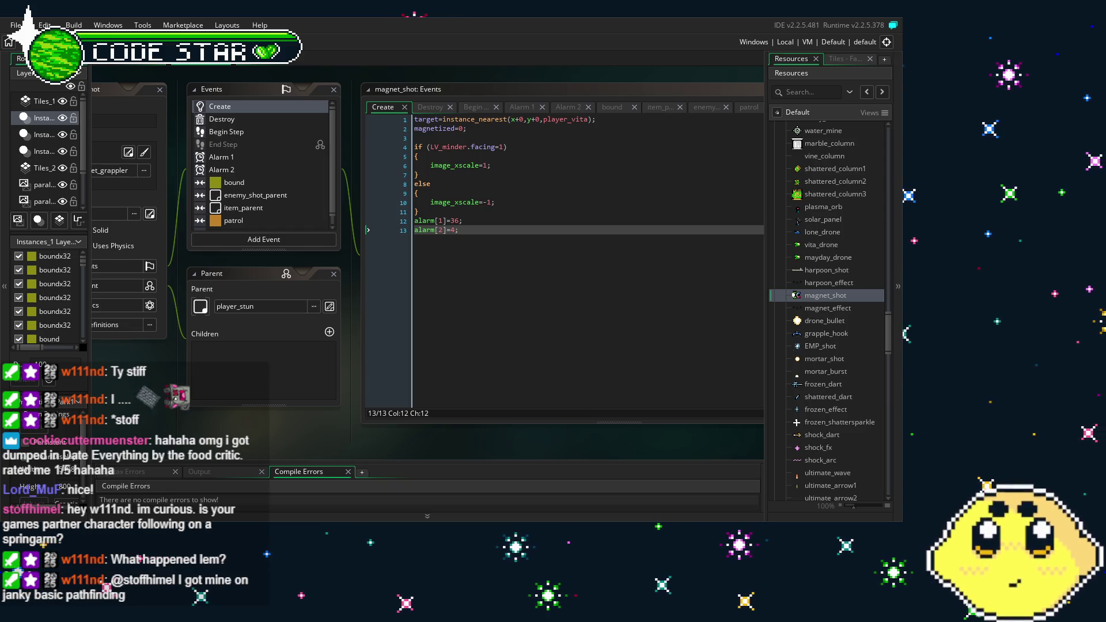
key("F5")
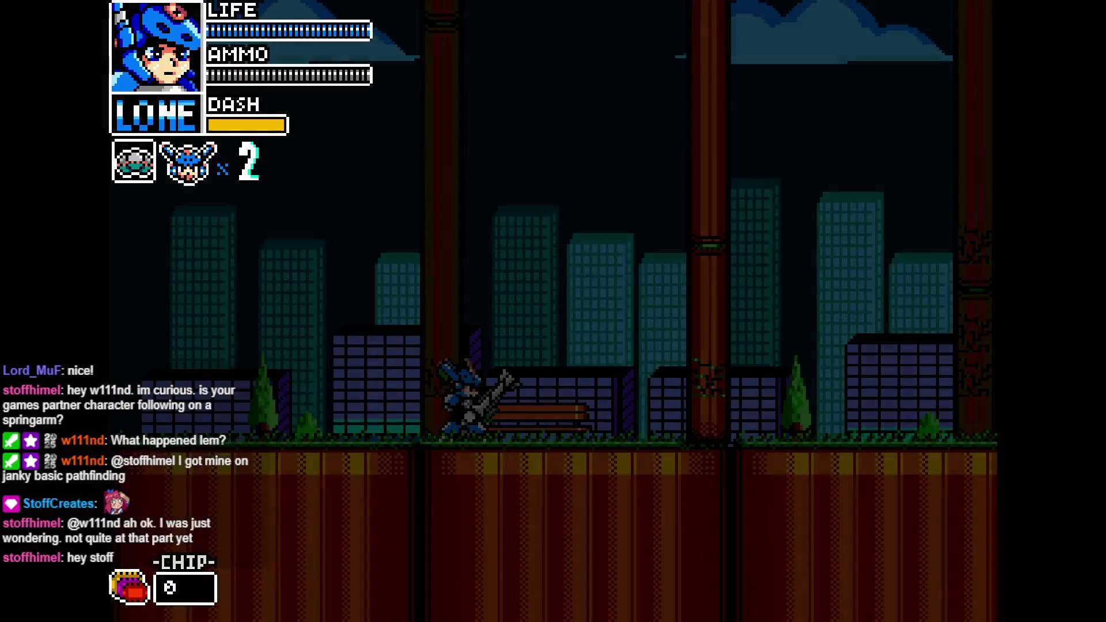
Step: Switch to Vita, run right, and fire her grappler shot in the test level
key("Right")
key("q")
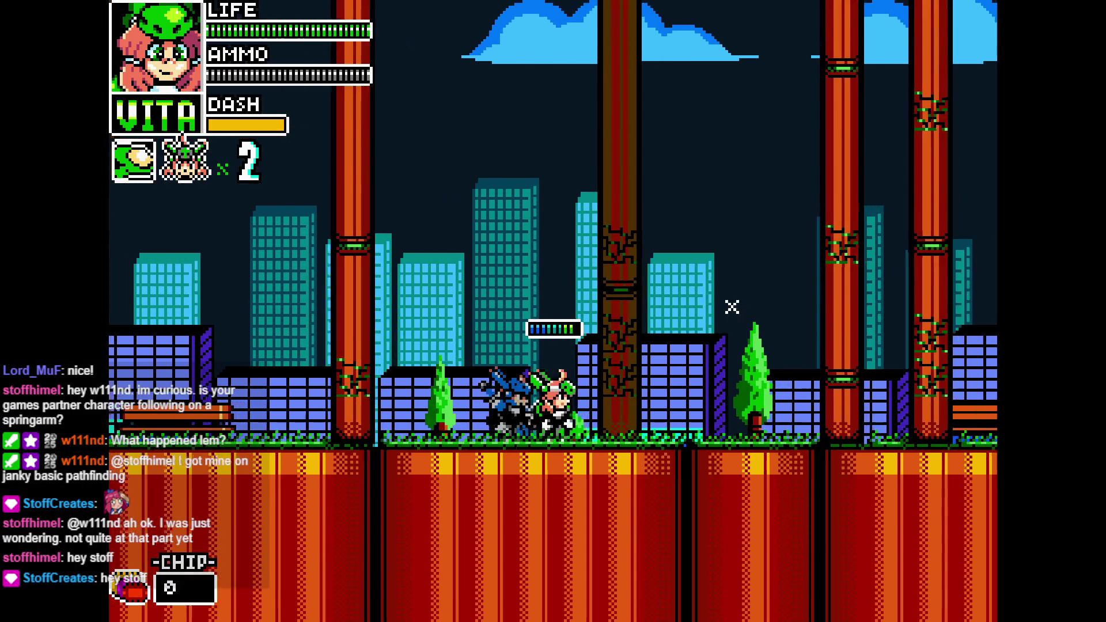
left_click(720, 309)
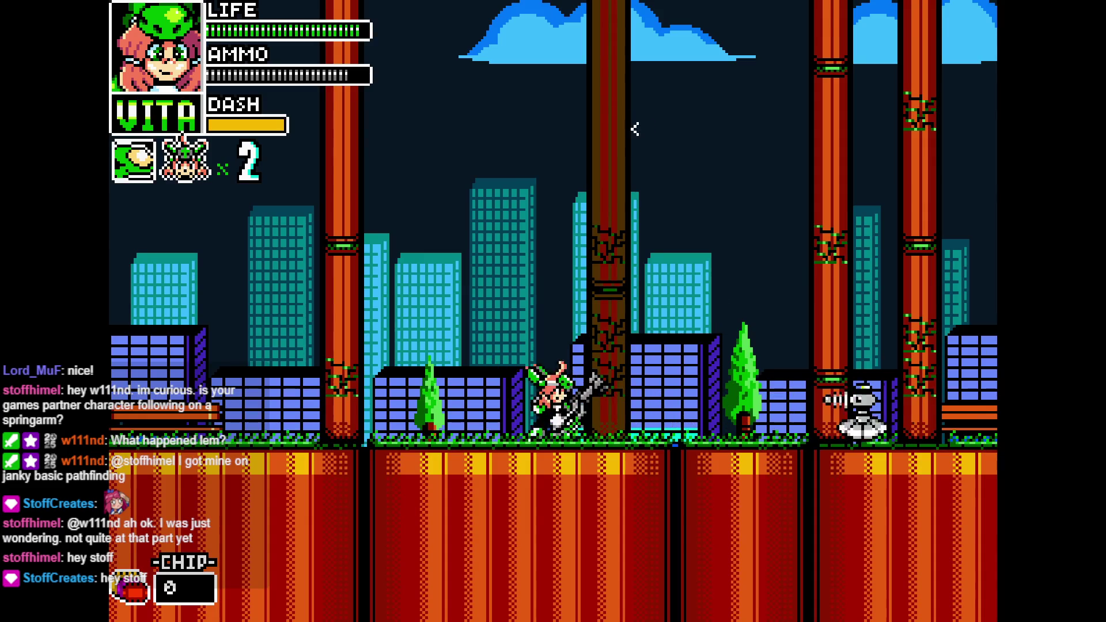
key("Right")
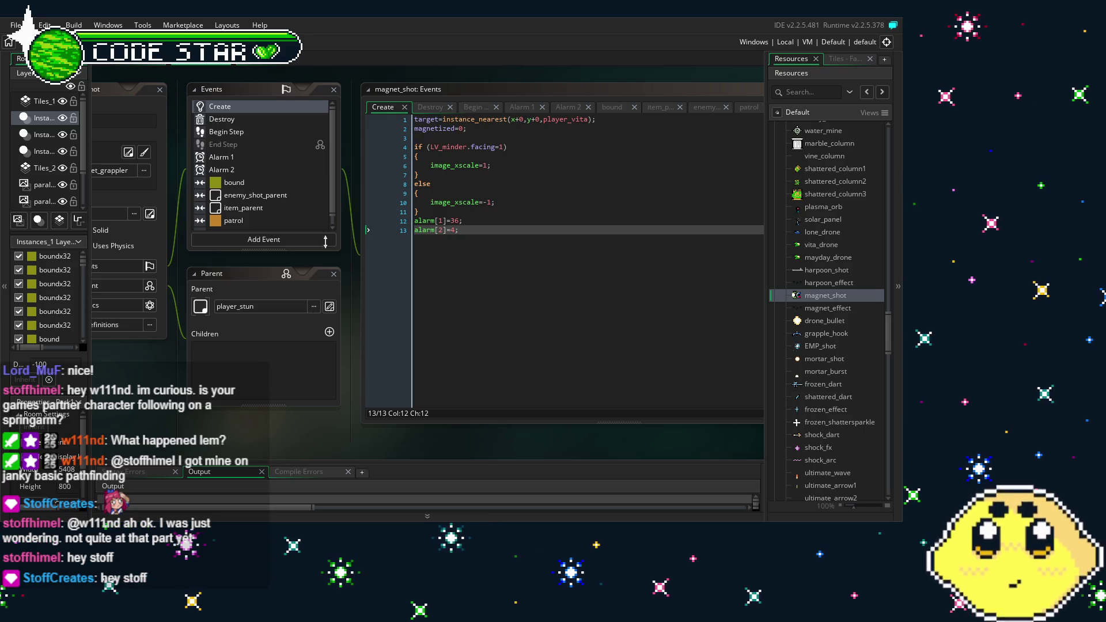
Step: Scroll the resource tree and toggle the Objects and Rooms groups closed and open
scroll(178, 321, "up", 2)
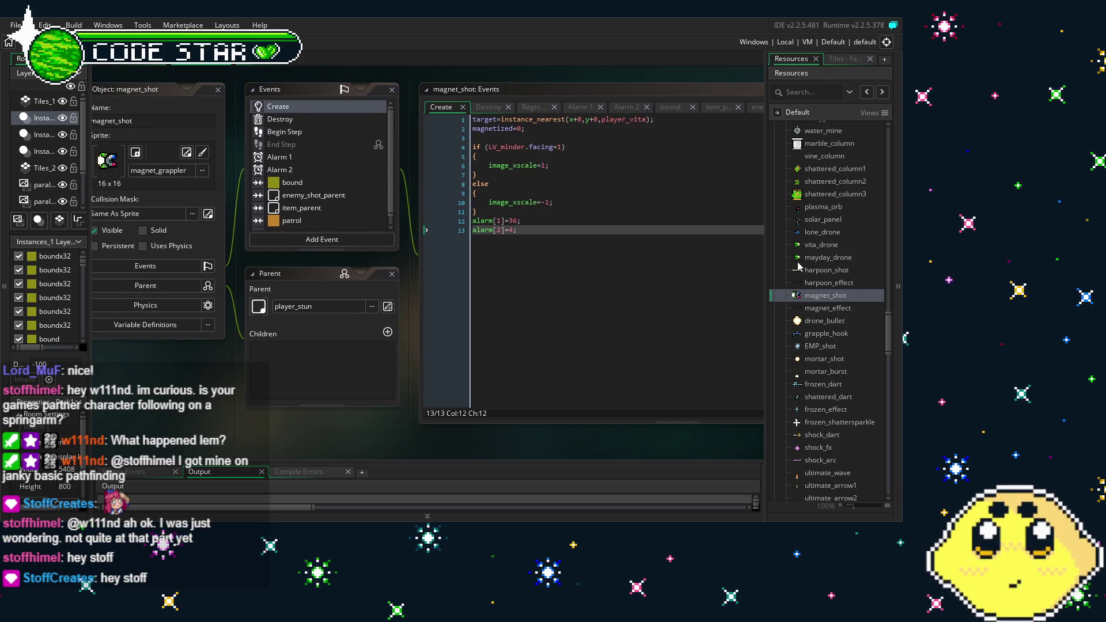
scroll(824, 303, "up", 10)
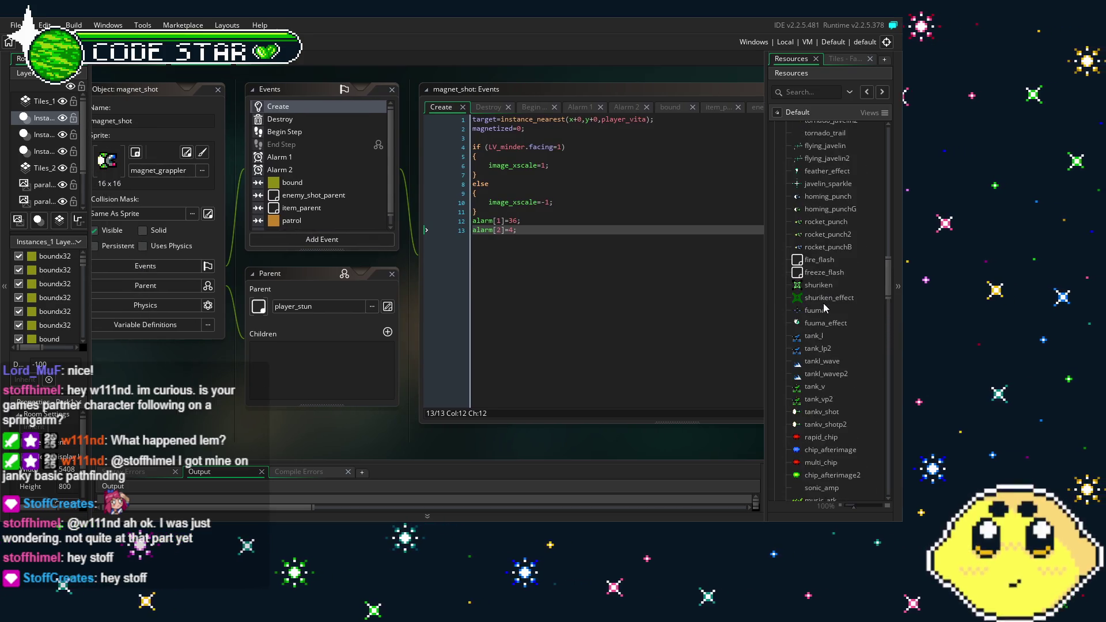
left_click_drag(888, 265, 894, 131)
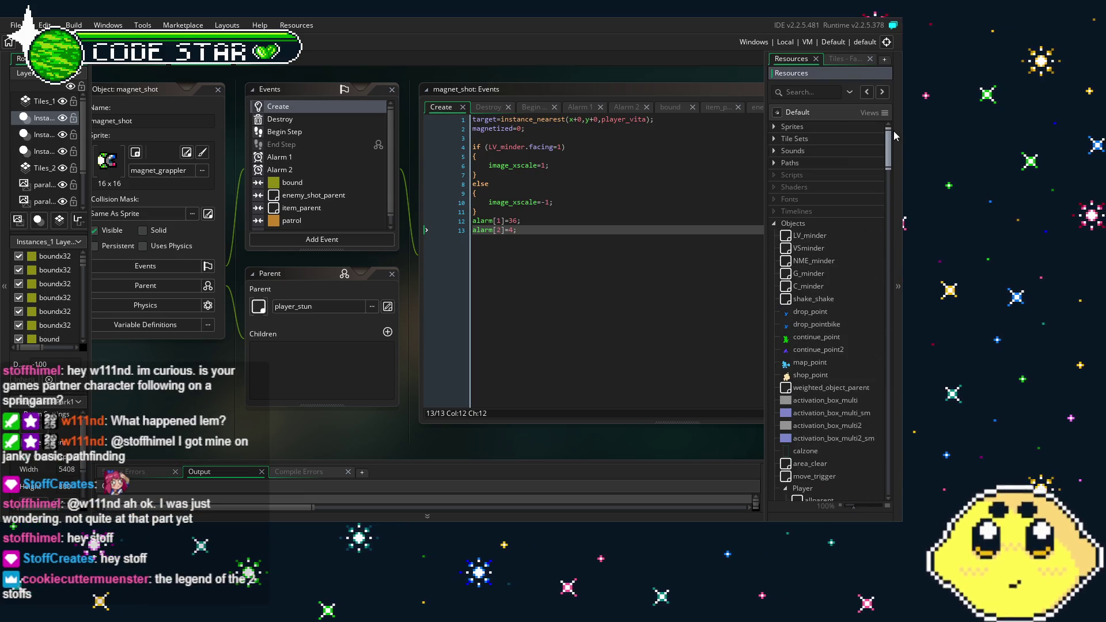
left_click(774, 223)
left_click(775, 236)
left_click(774, 236)
left_click(773, 224)
scroll(805, 299, "down", 3)
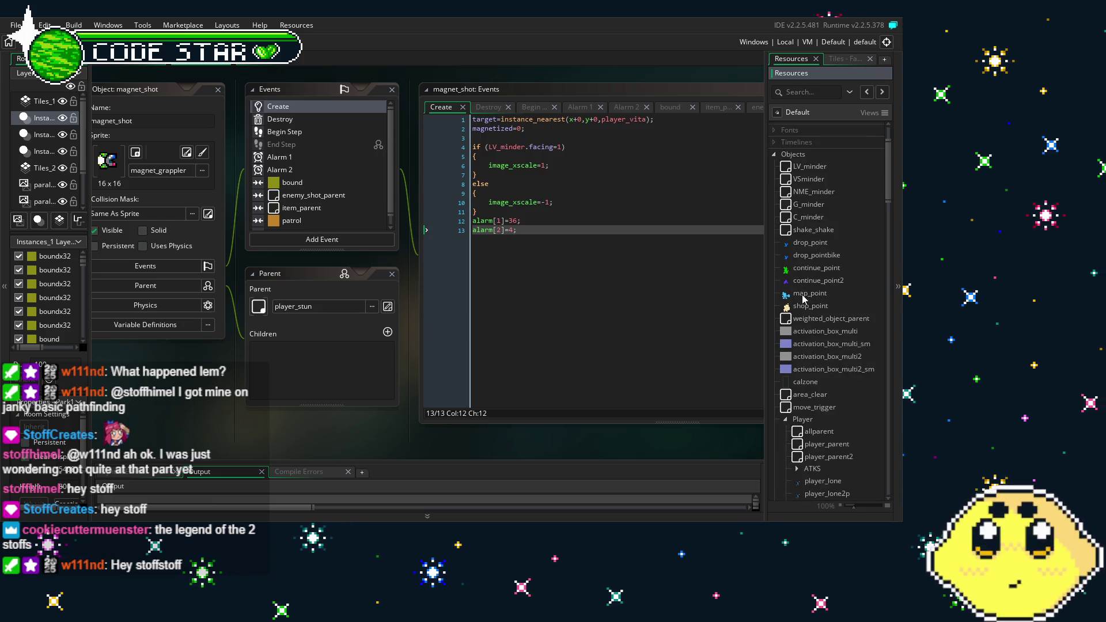
Step: Collapse the Player and WEP folders, then expand Player and its ATKS folder
left_click(786, 420)
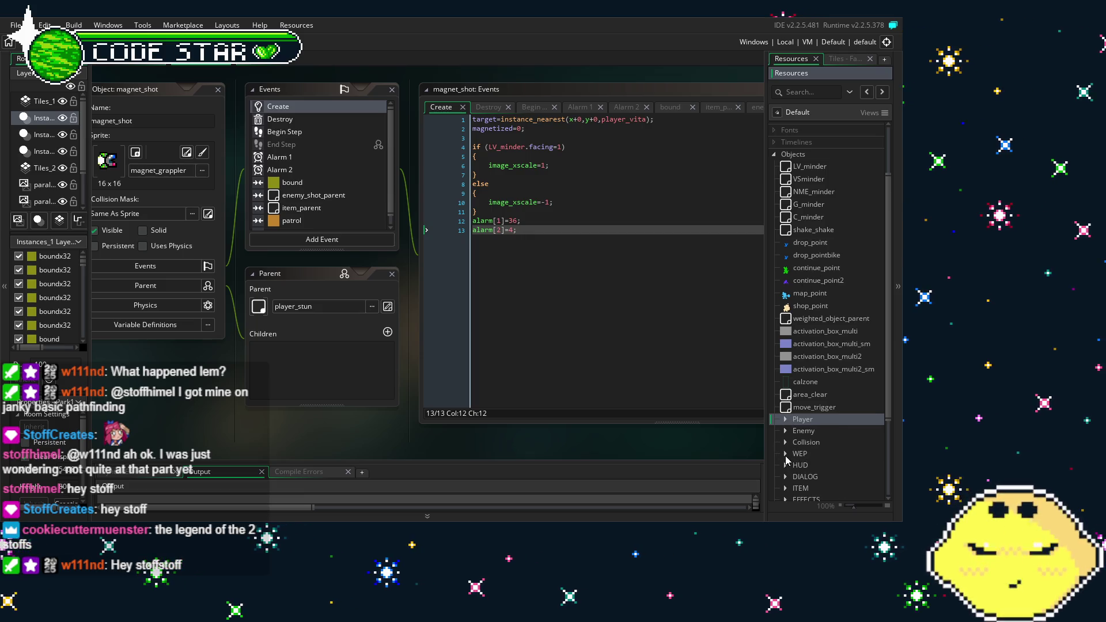
left_click(787, 454)
scroll(806, 389, "down", 3)
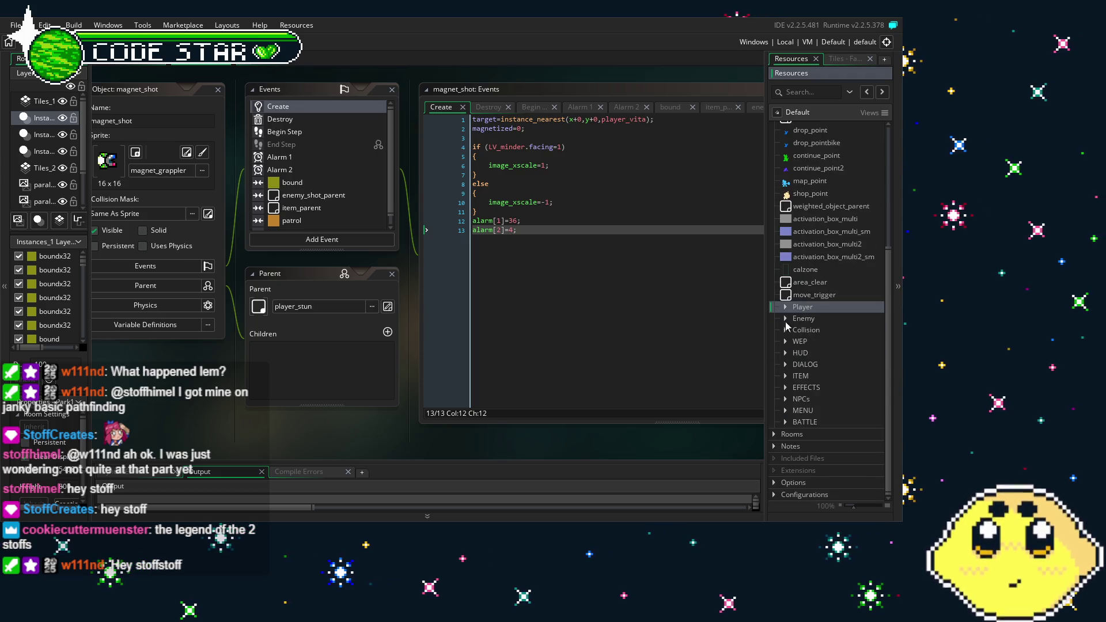
left_click(786, 307)
scroll(806, 328, "down", 5)
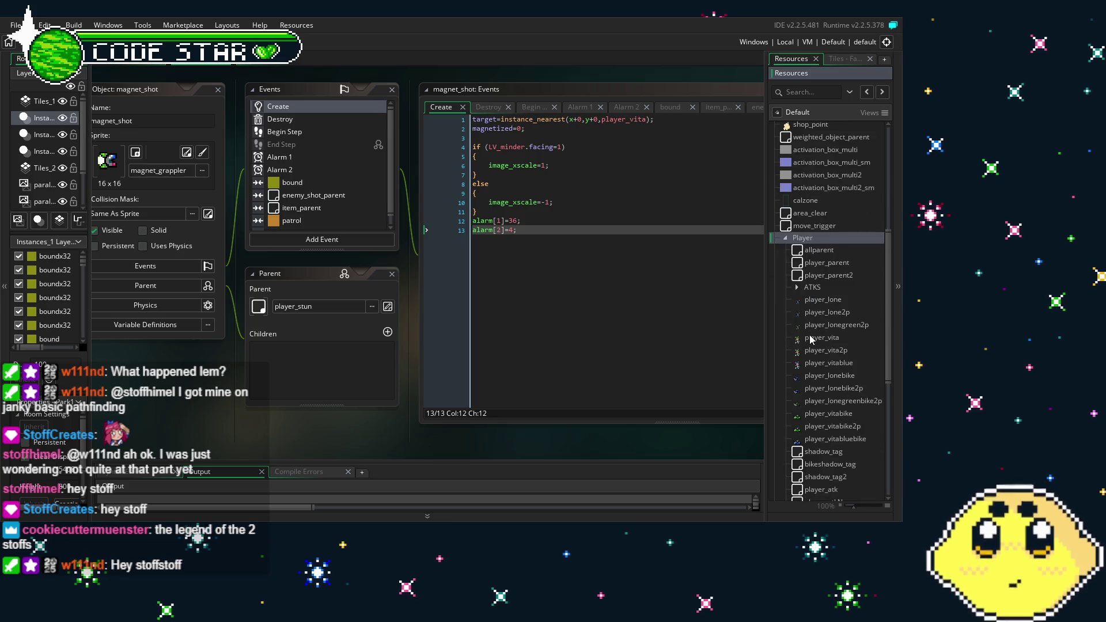
scroll(811, 338, "down", 1)
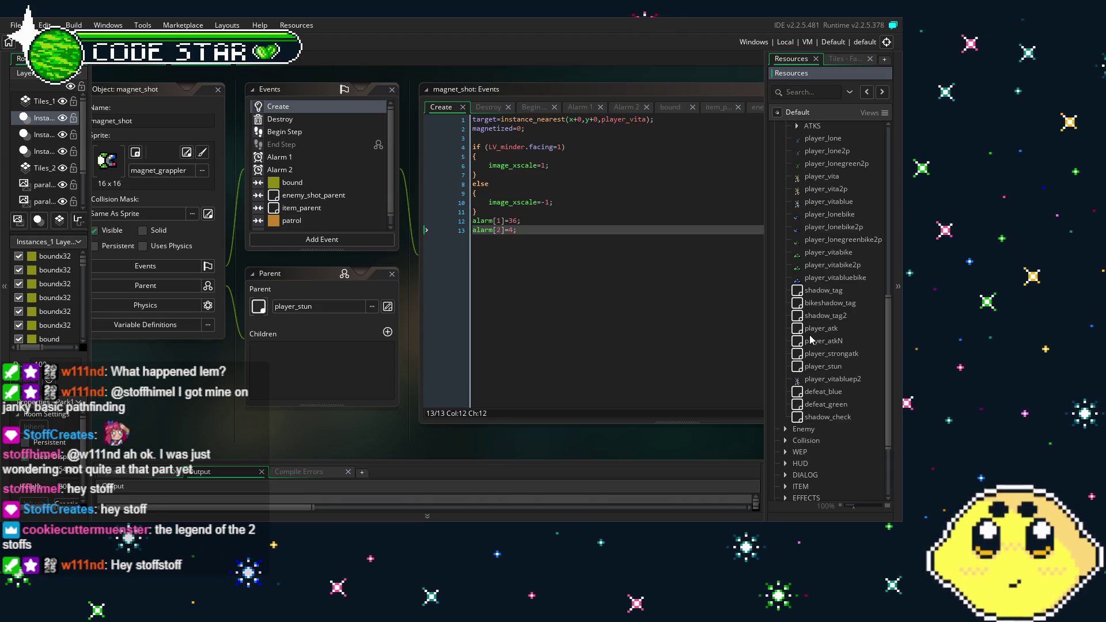
scroll(797, 354, "up", 3)
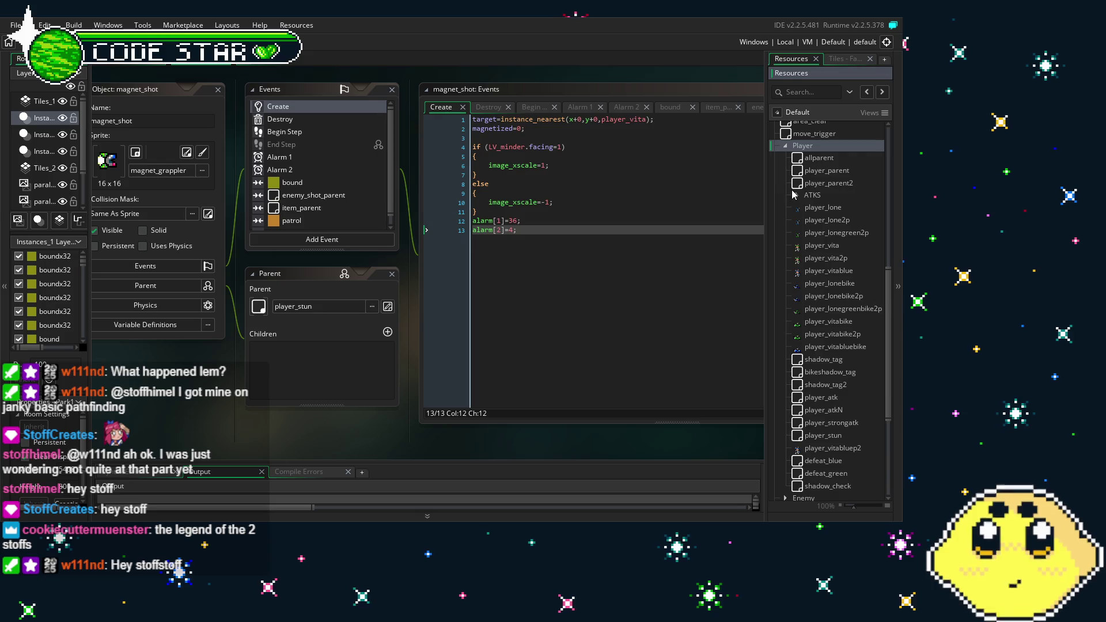
left_click(798, 196)
Step: Scroll through the objects, toggling the Enemy folder and expanding the WEP folder
scroll(814, 313, "down", 15)
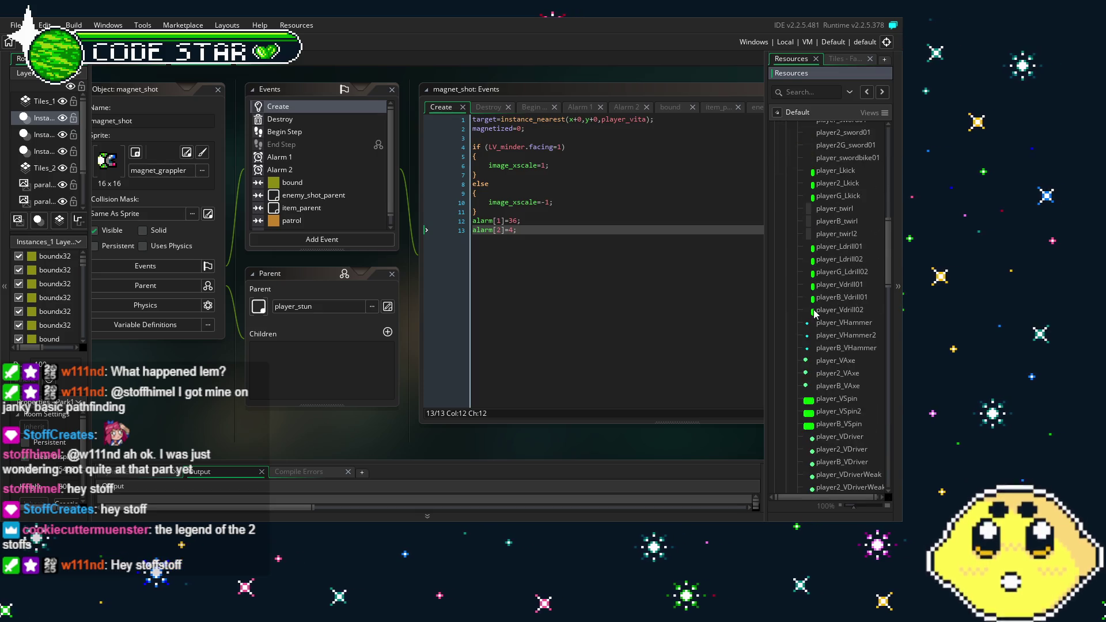
scroll(814, 314, "down", 15)
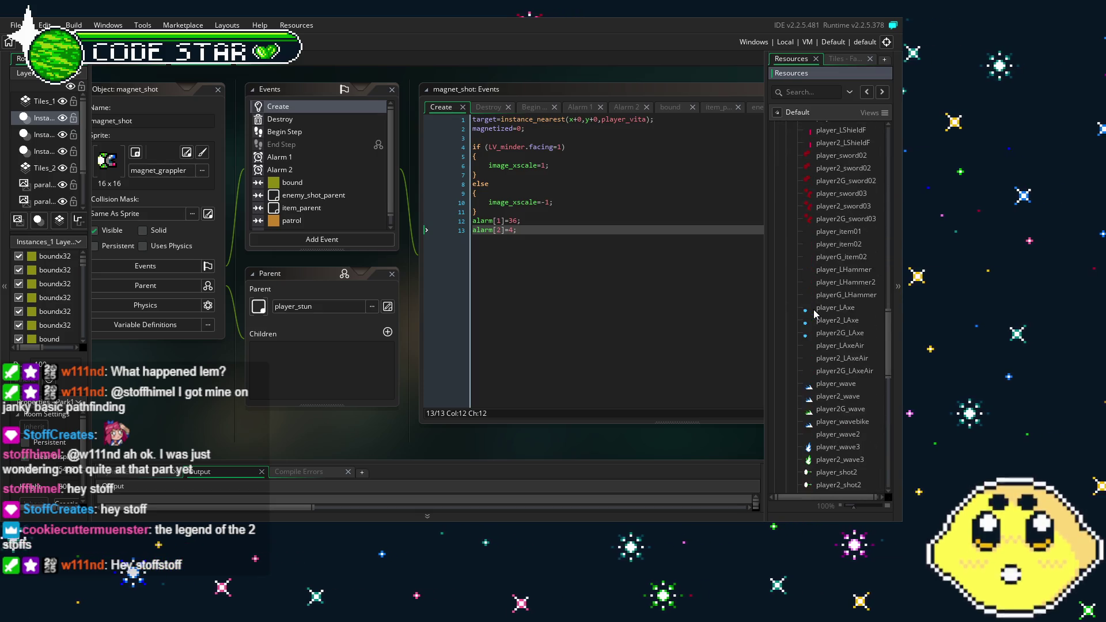
scroll(814, 314, "down", 6)
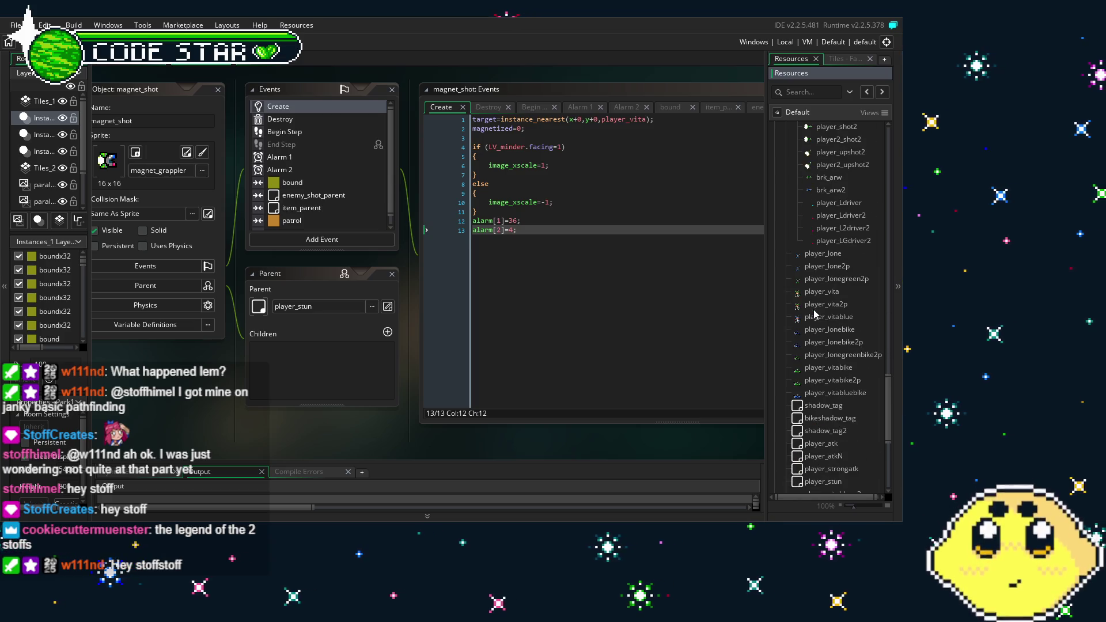
scroll(814, 314, "up", 5)
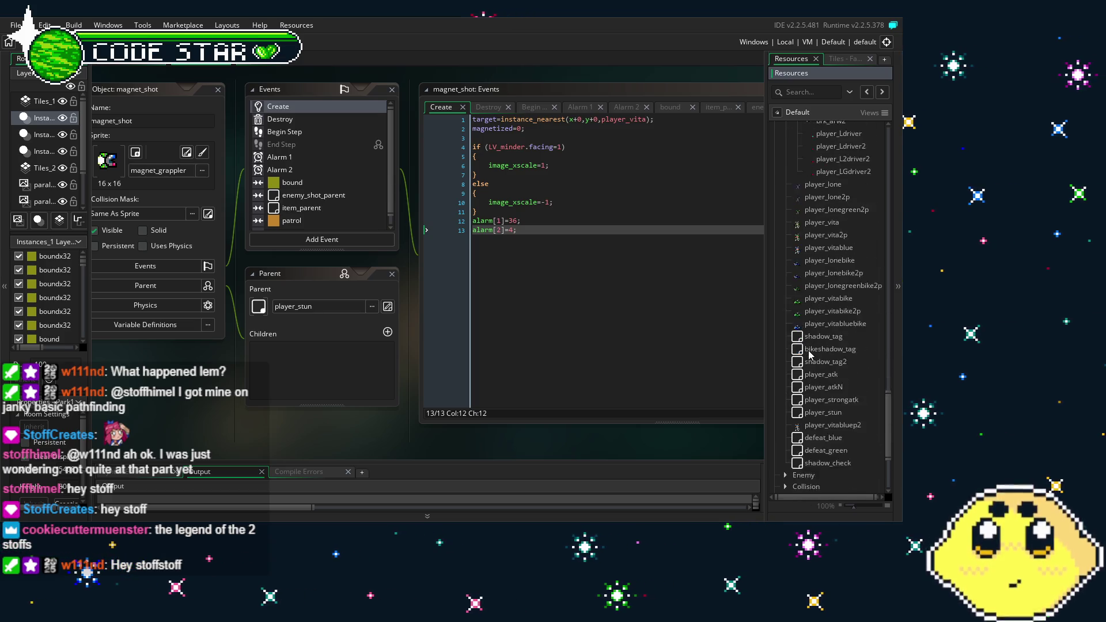
scroll(809, 354, "up", 1)
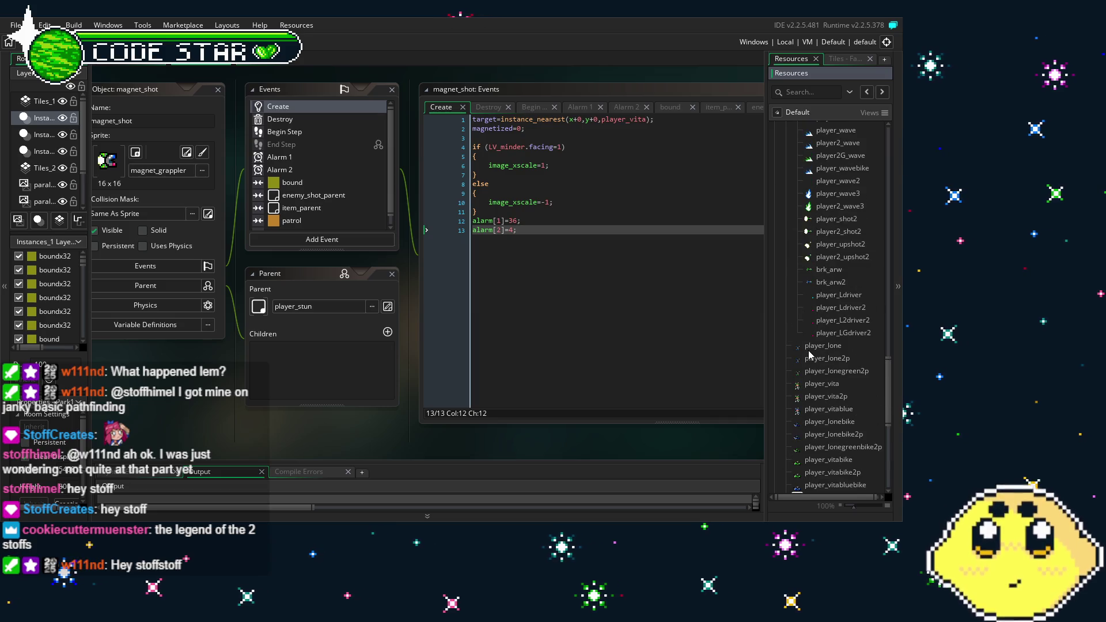
scroll(809, 353, "down", 8)
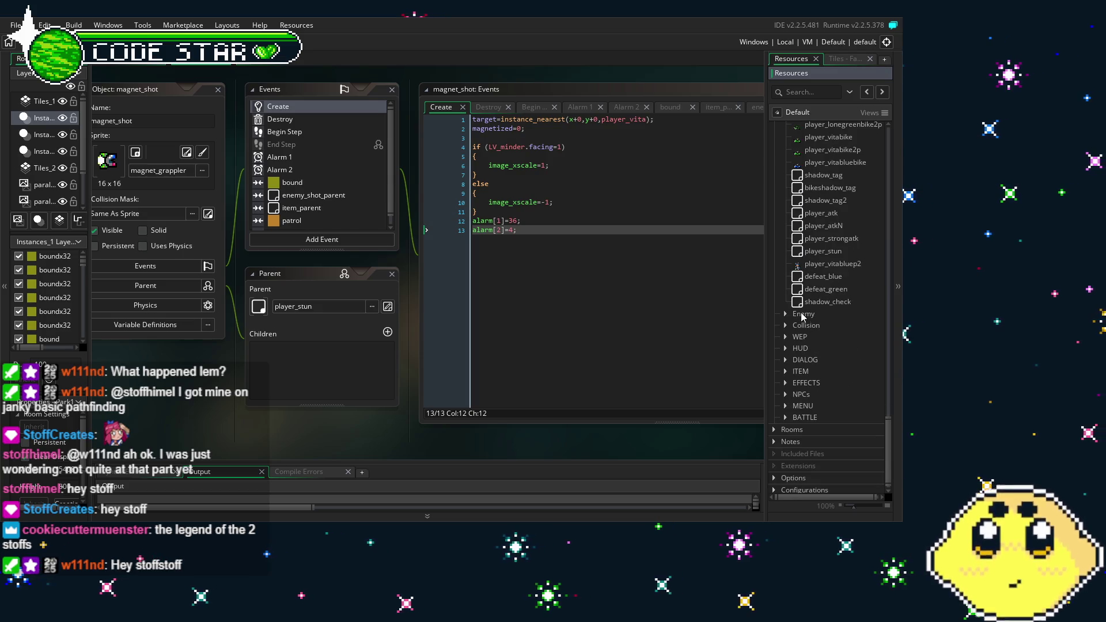
left_click(786, 314)
left_click(786, 315)
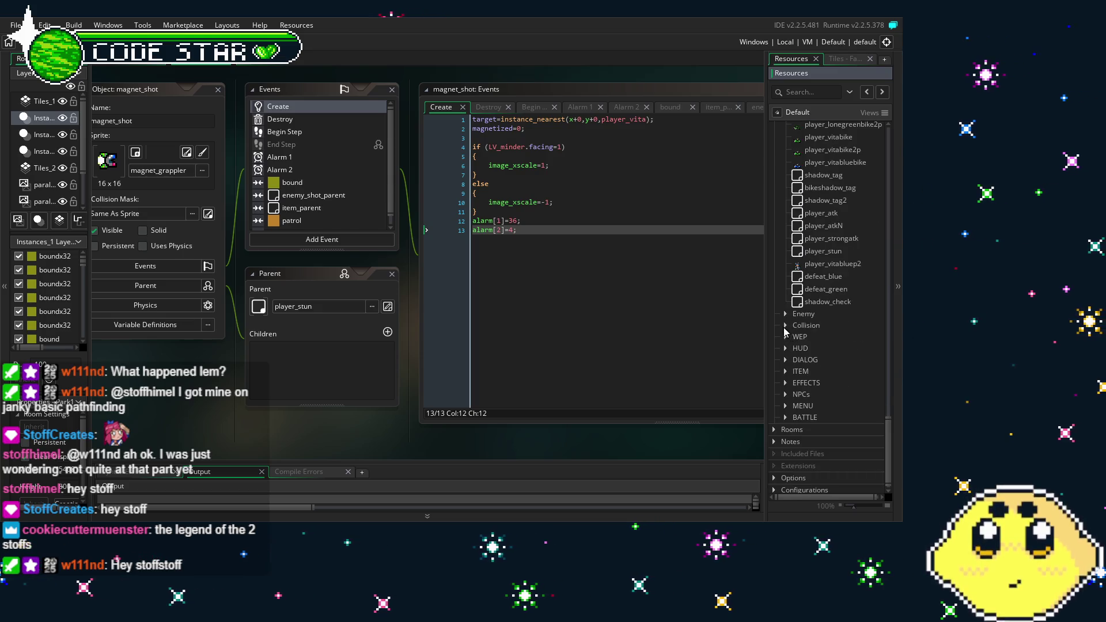
left_click(784, 312)
left_click(783, 312)
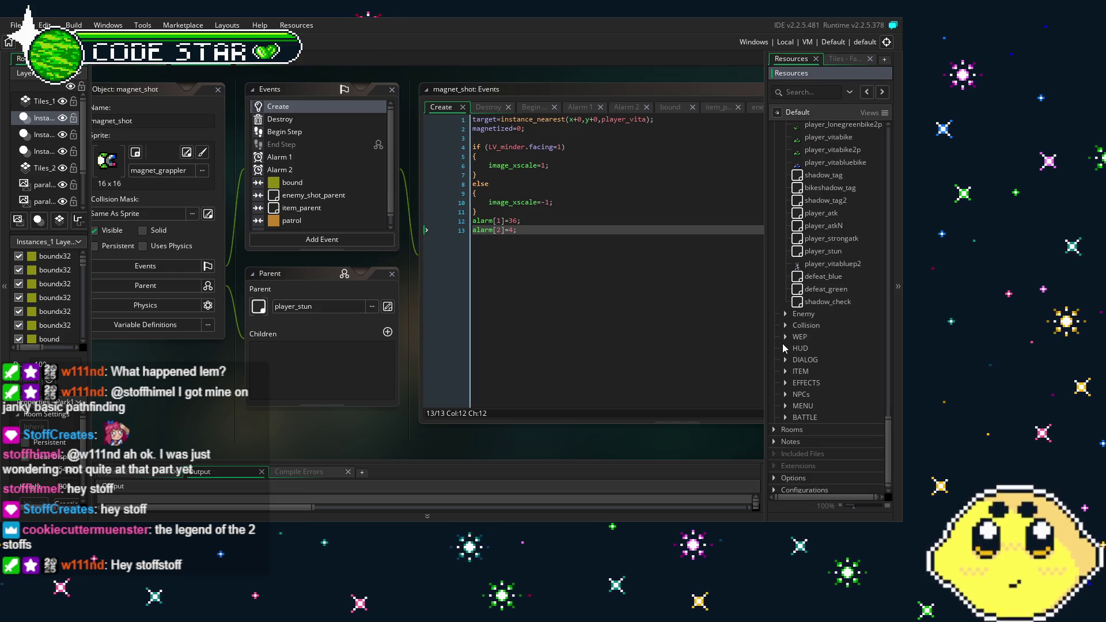
left_click(785, 337)
left_click_drag(886, 337, 893, 462)
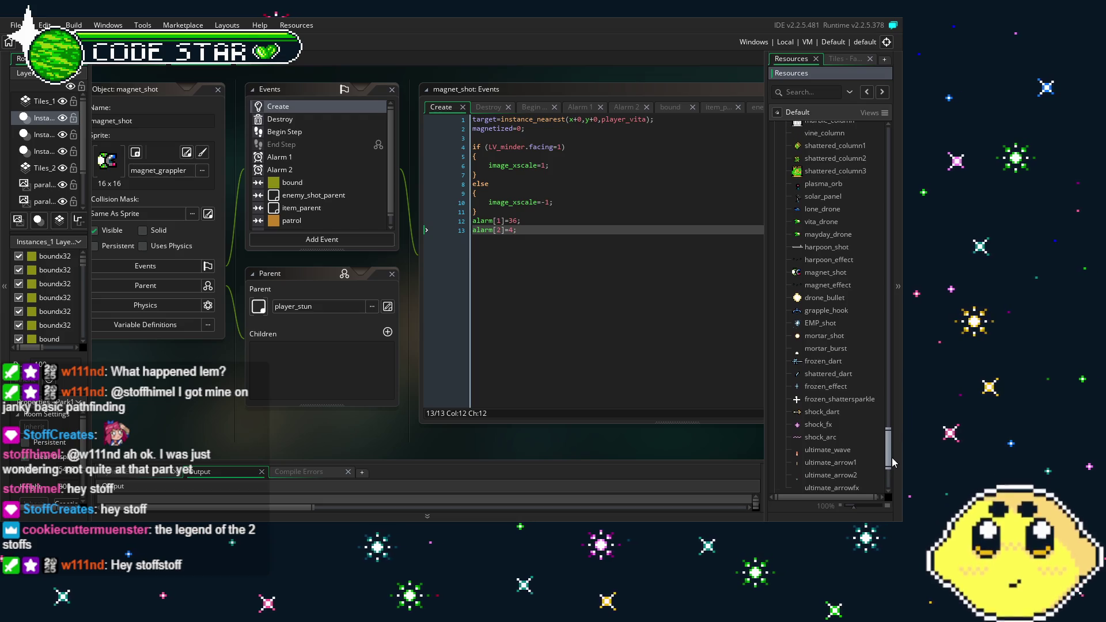
Step: Select magnet_shot, then collapse the WEP folder and scroll back up to player_vita
left_click(828, 277)
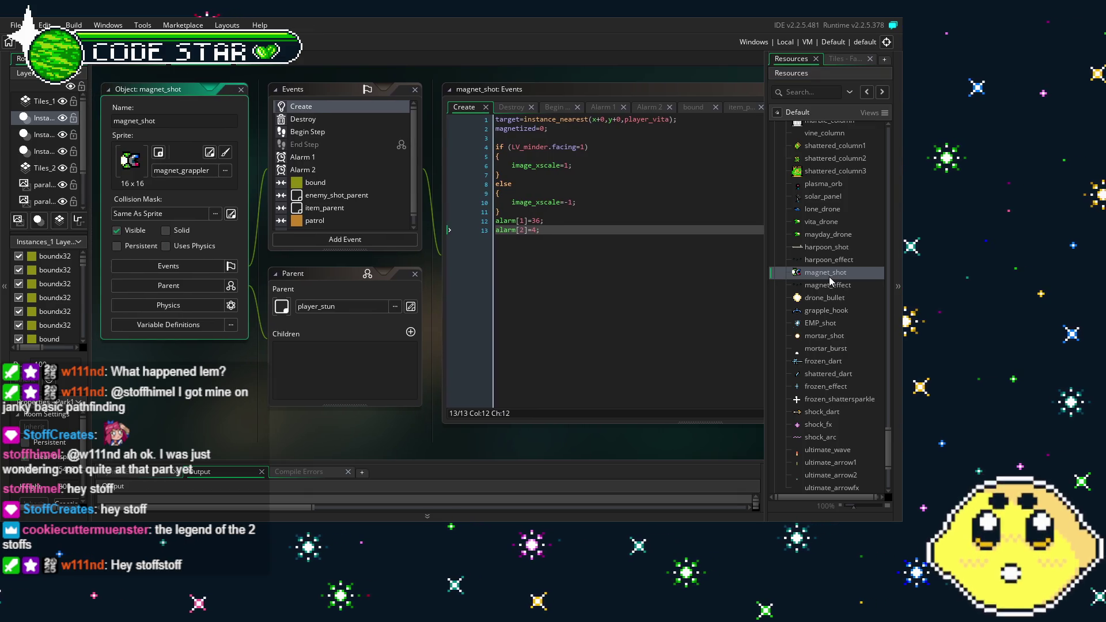
scroll(828, 276, "up", 5)
scroll(830, 326, "up", 10)
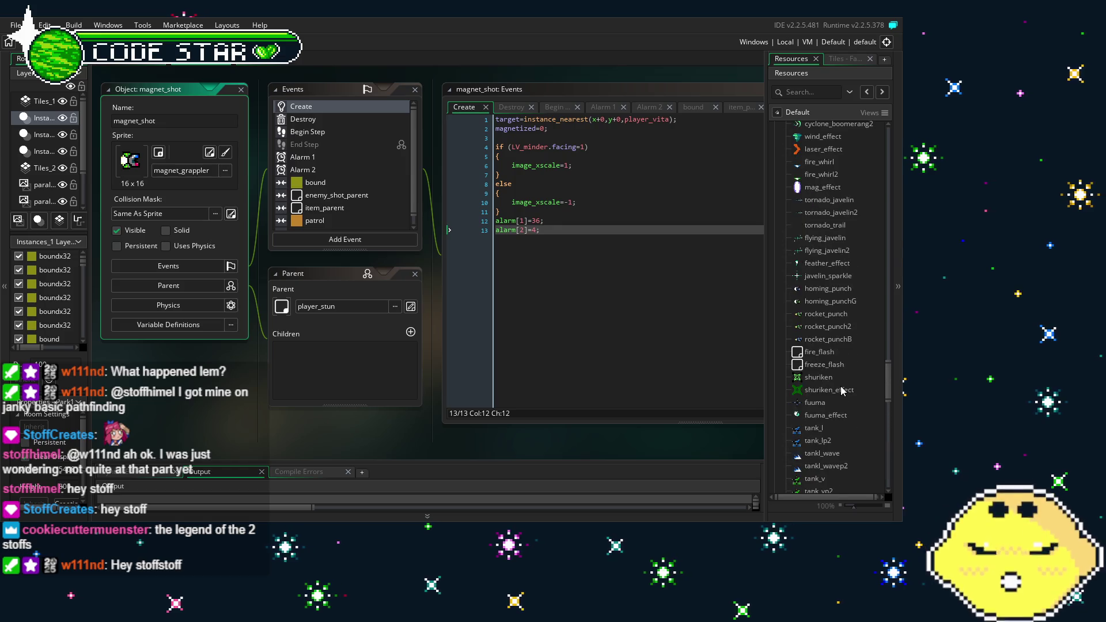
scroll(841, 390, "up", 2)
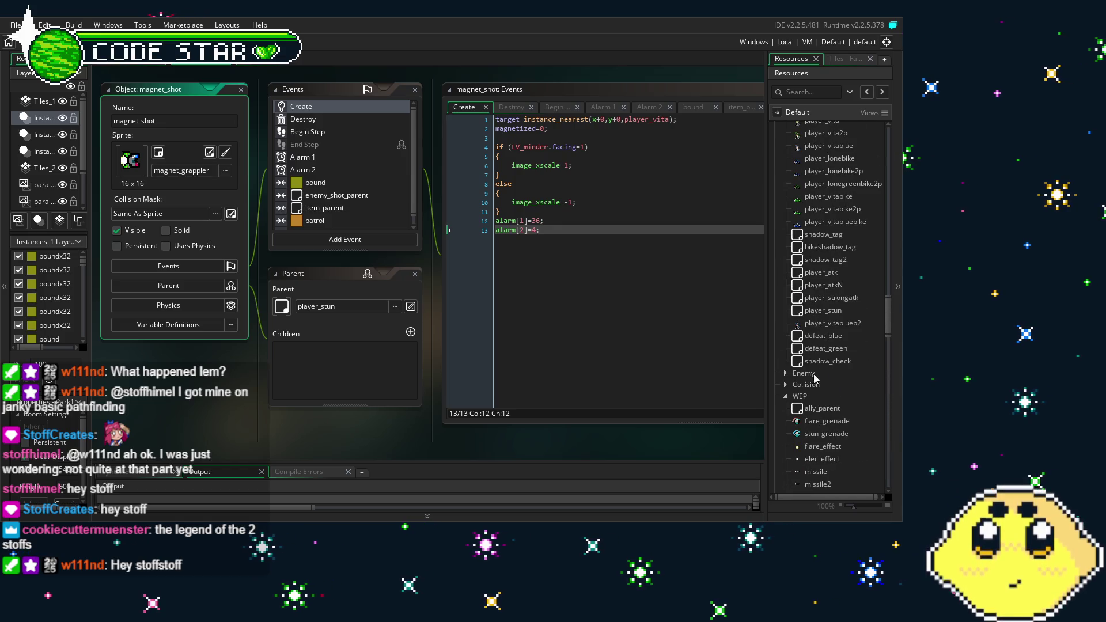
left_click(786, 396)
scroll(820, 345, "up", 3)
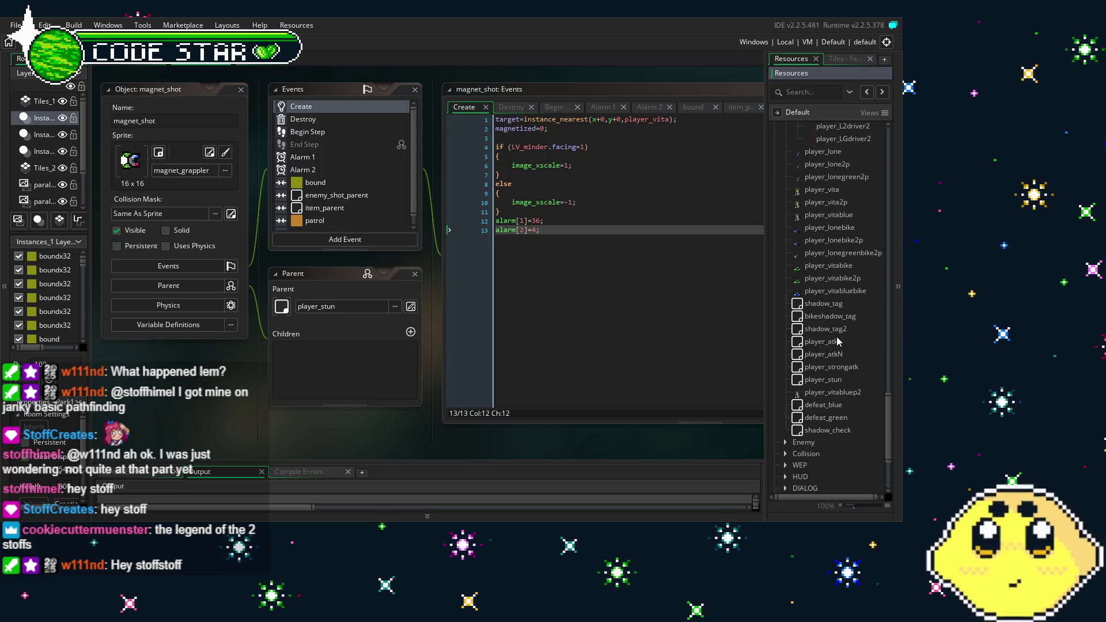
Step: Open player_vita's Animation End code at the magnet_grappler block and launch a test build
double_click(819, 189)
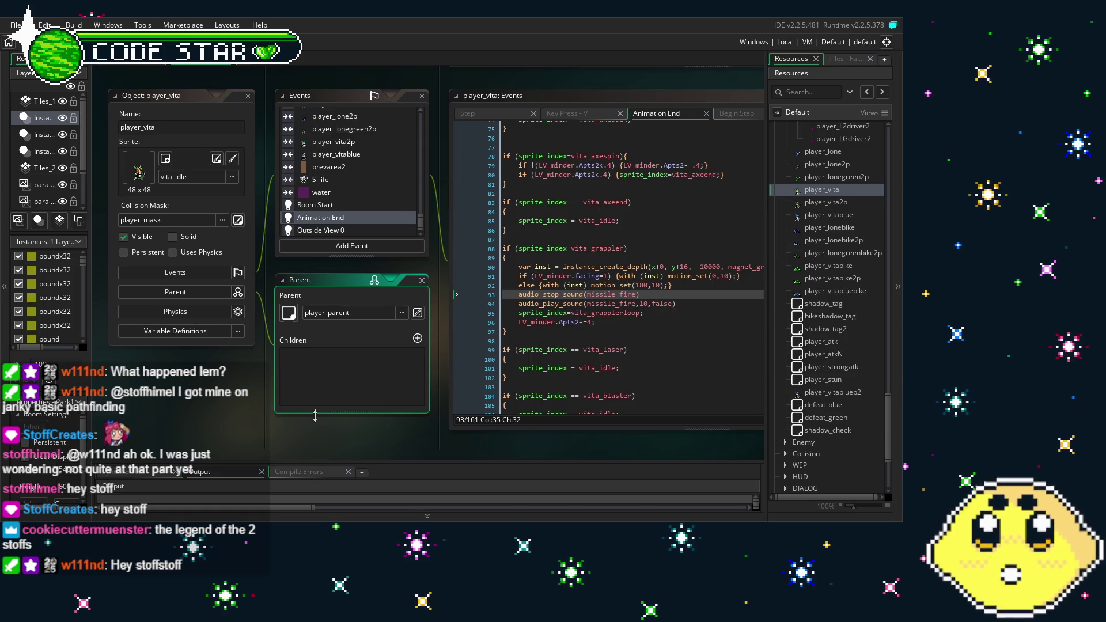
mouse_move(427, 315)
left_mouse_down()
mouse_move(346, 386)
mouse_move(325, 378)
left_mouse_up()
mouse_move(205, 407)
left_mouse_down()
mouse_move(229, 400)
mouse_move(209, 397)
left_mouse_up()
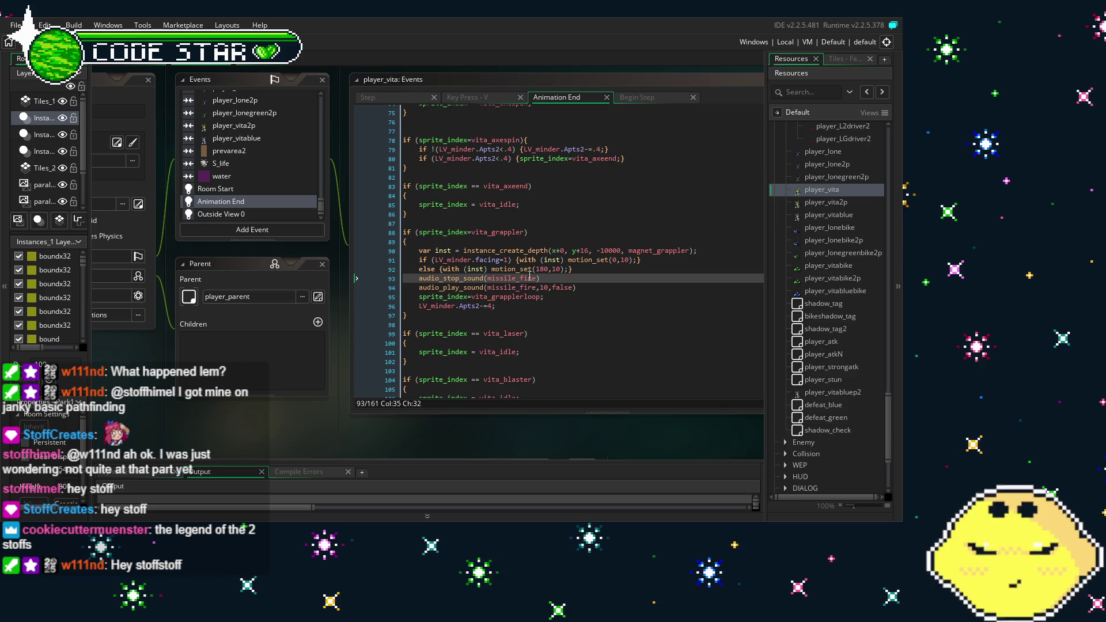
double_click(669, 253)
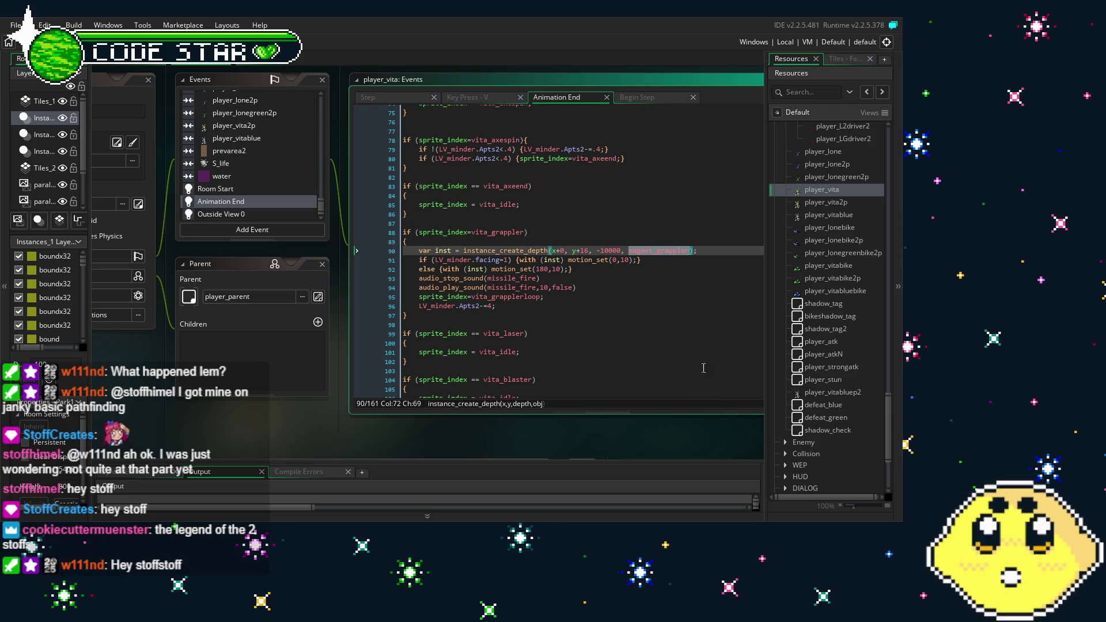
left_click(697, 333)
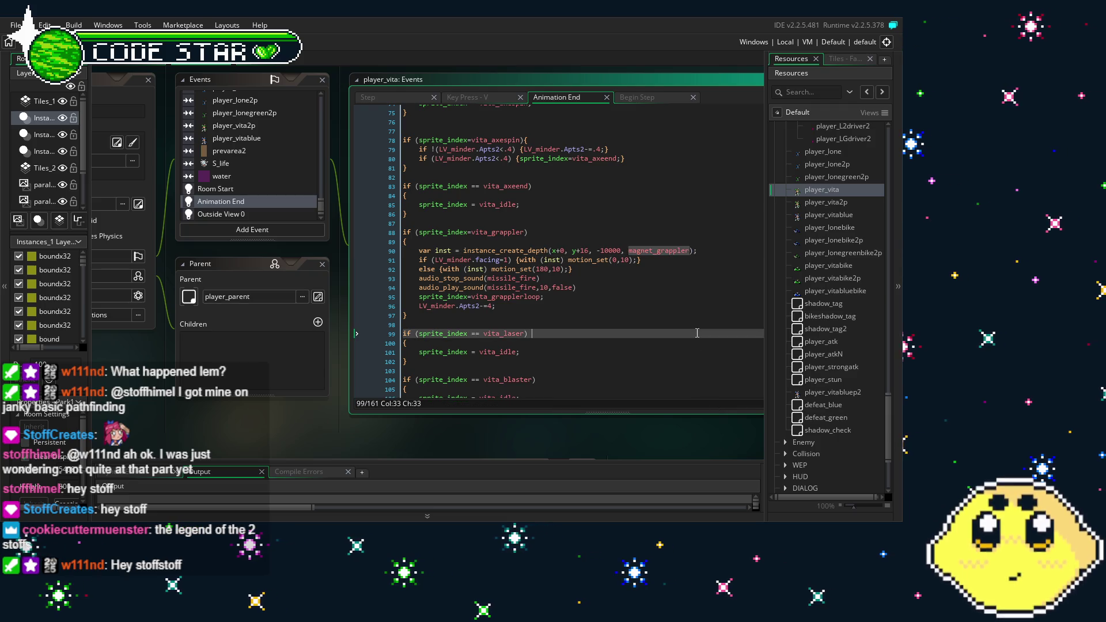
left_click(665, 251)
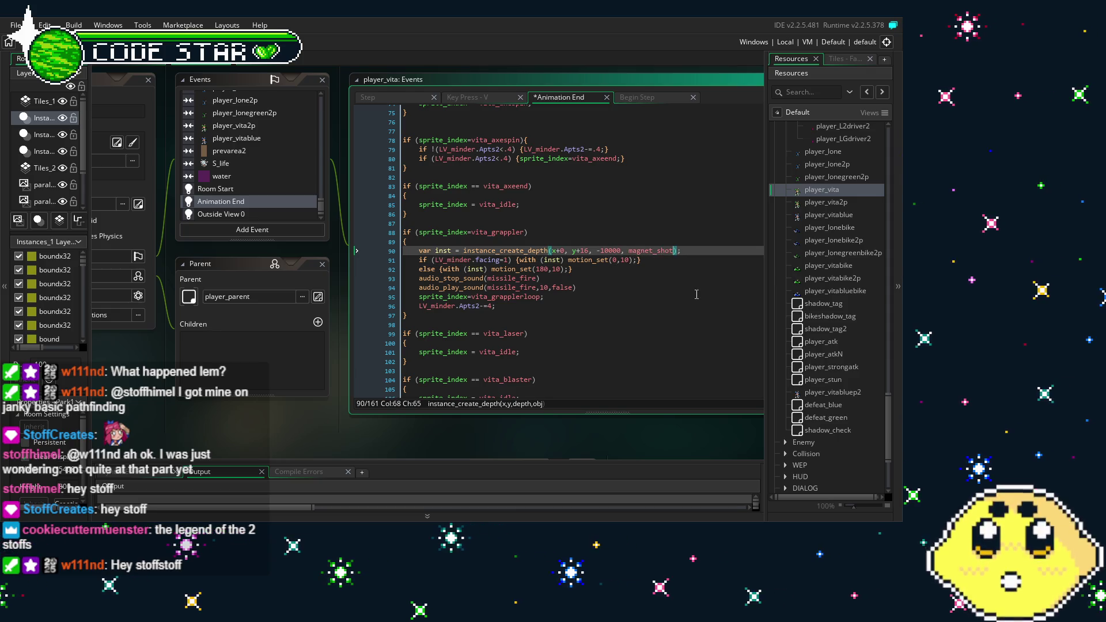
left_click(703, 311)
key("F5")
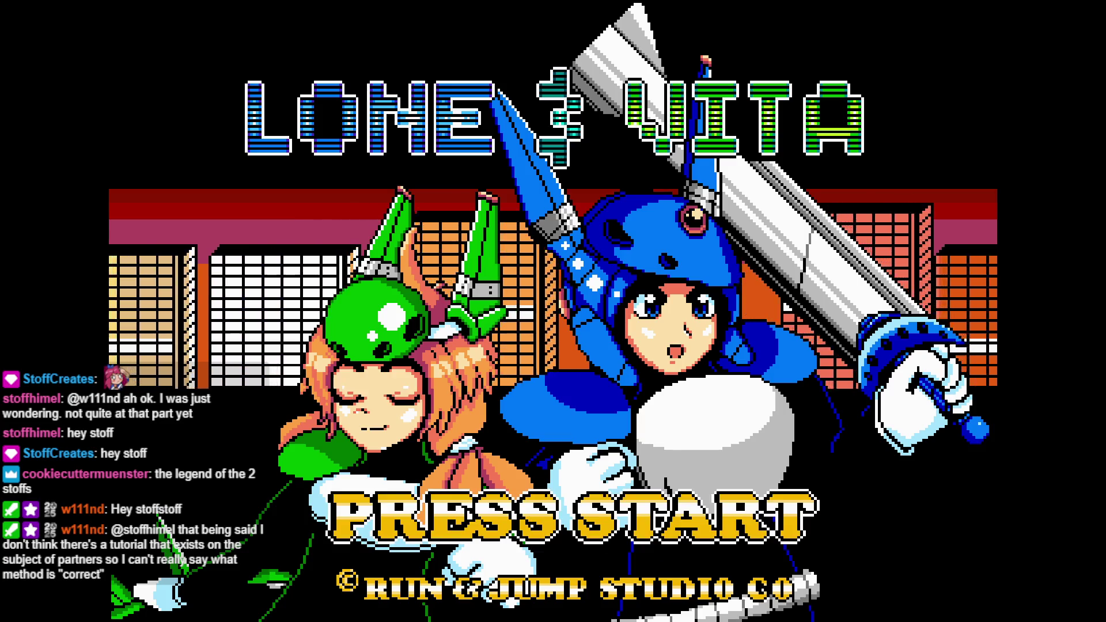
Step: Start a solo game from the title screen and run Vita right, then back left
key("Return")
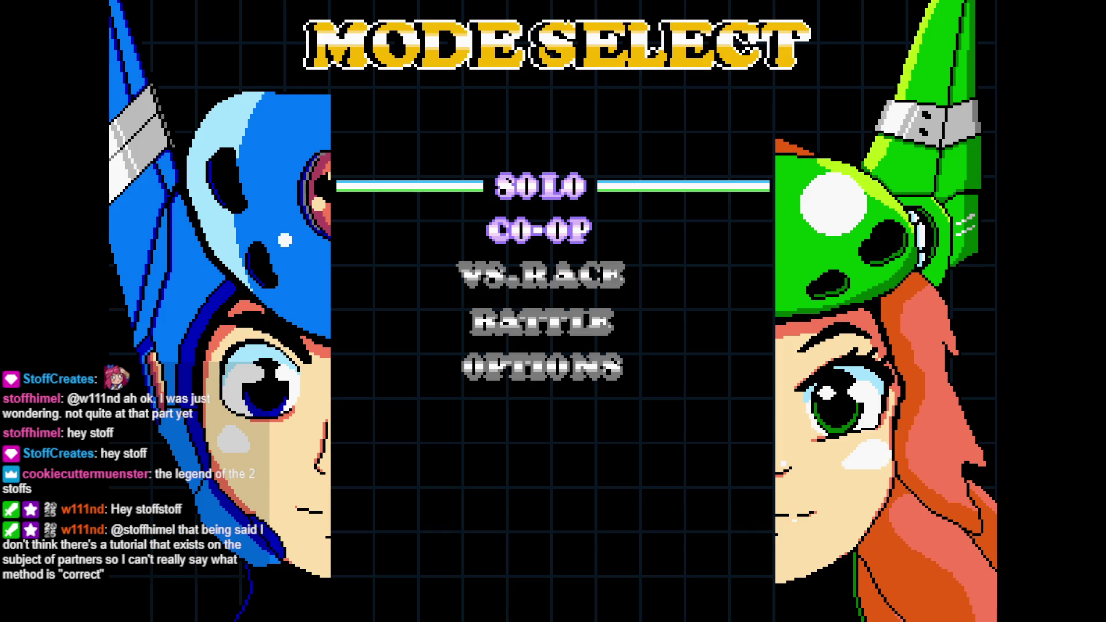
key("Return")
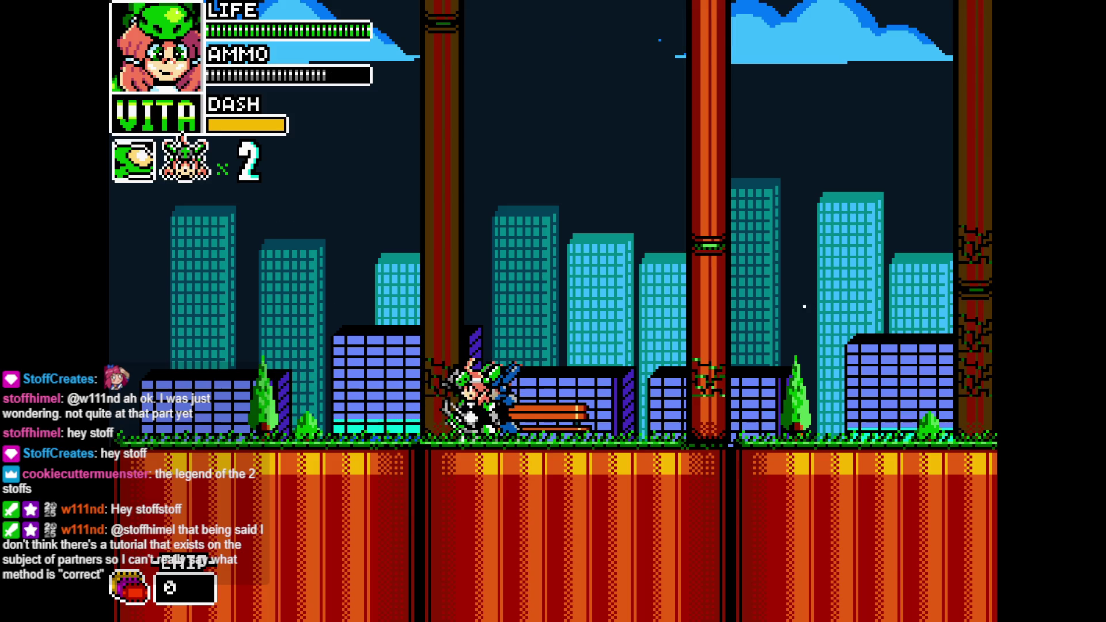
key("Right")
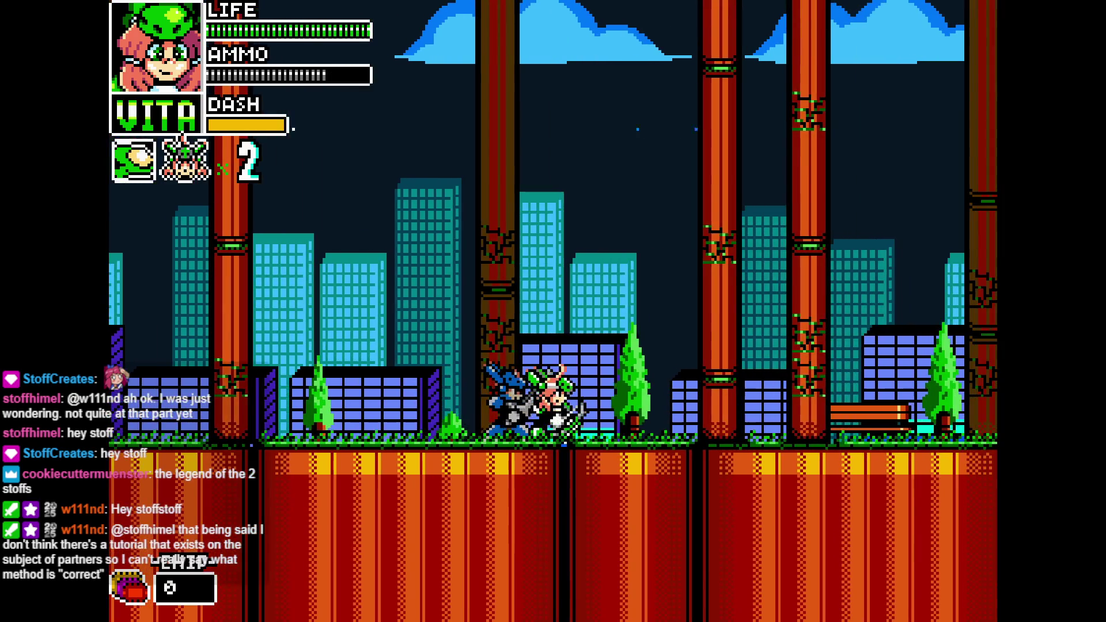
key("Right")
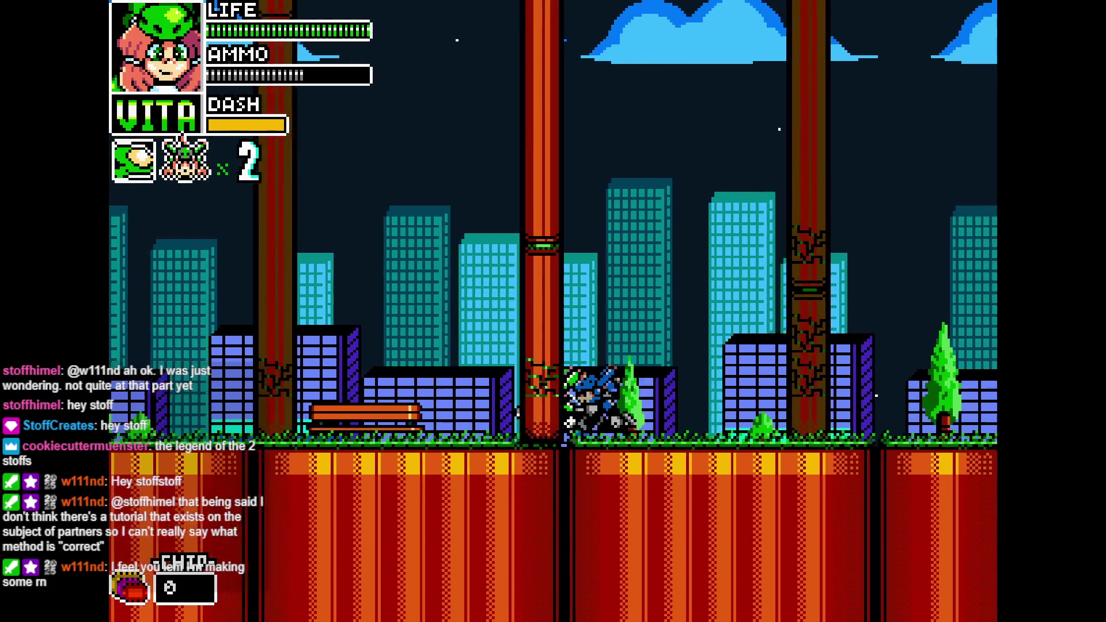
key("Left")
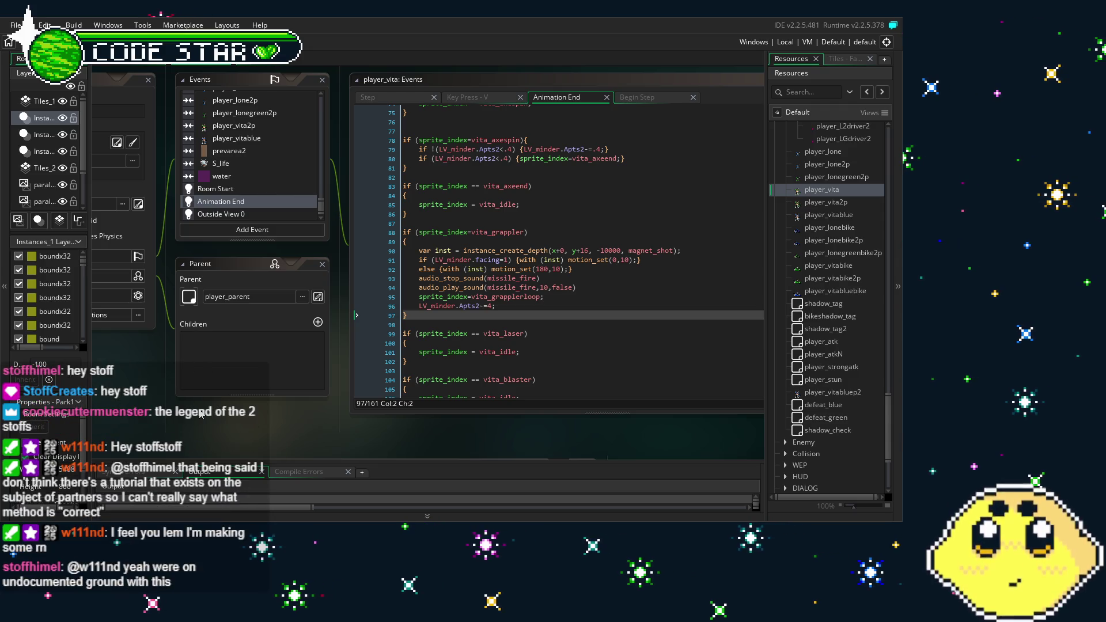
mouse_move(187, 418)
left_mouse_down()
mouse_move(280, 429)
mouse_move(241, 427)
left_mouse_up()
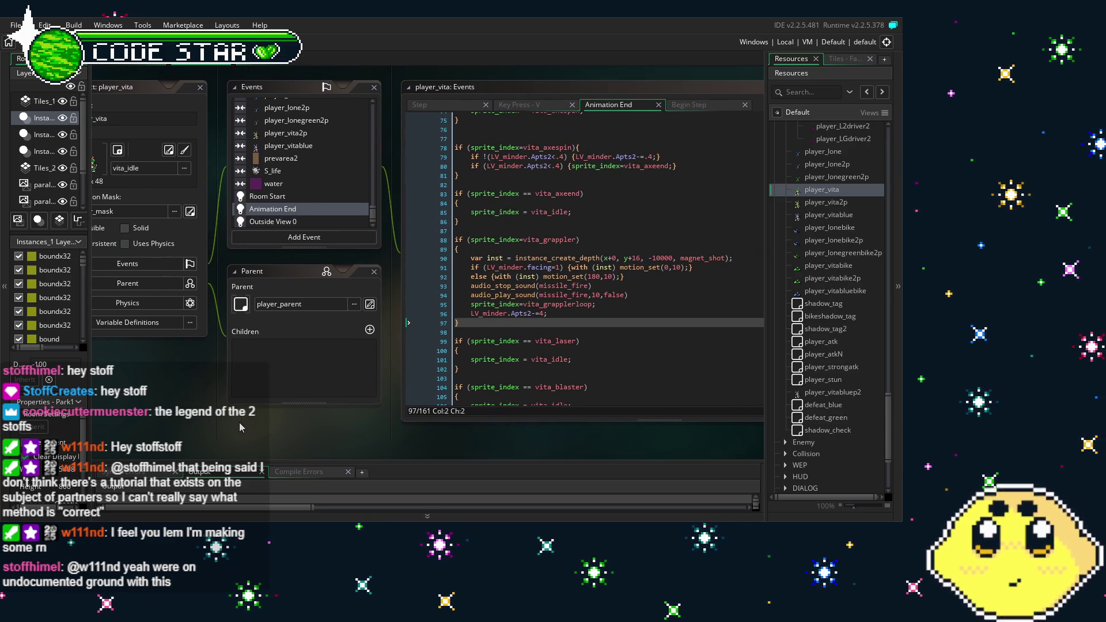
scroll(241, 427, "up", 1)
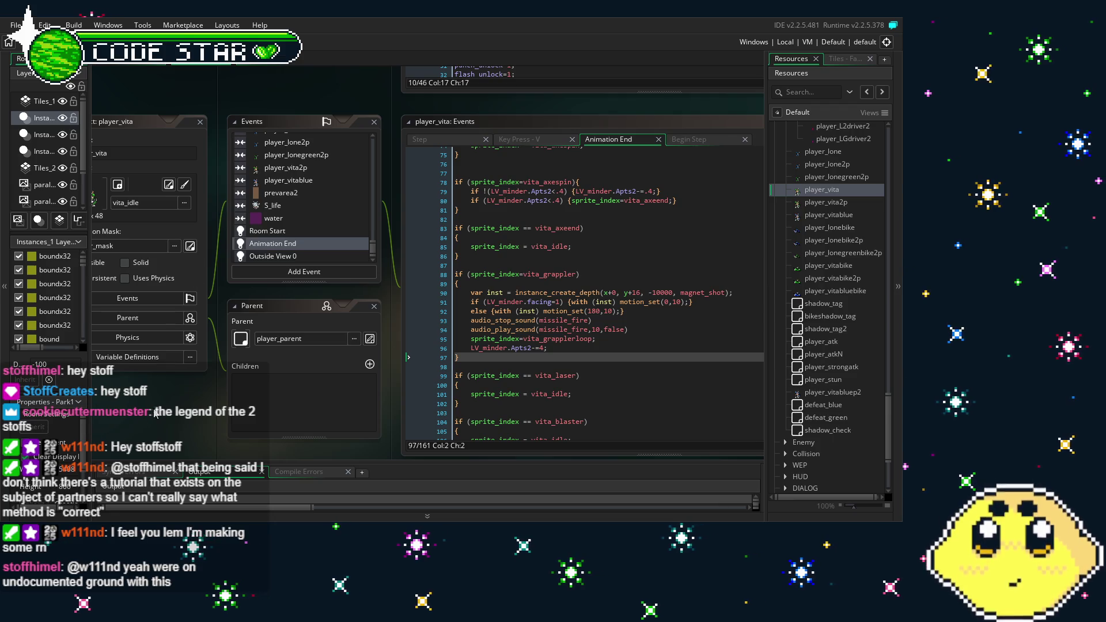
left_click_drag(154, 413, 168, 409)
scroll(596, 344, "down", 2)
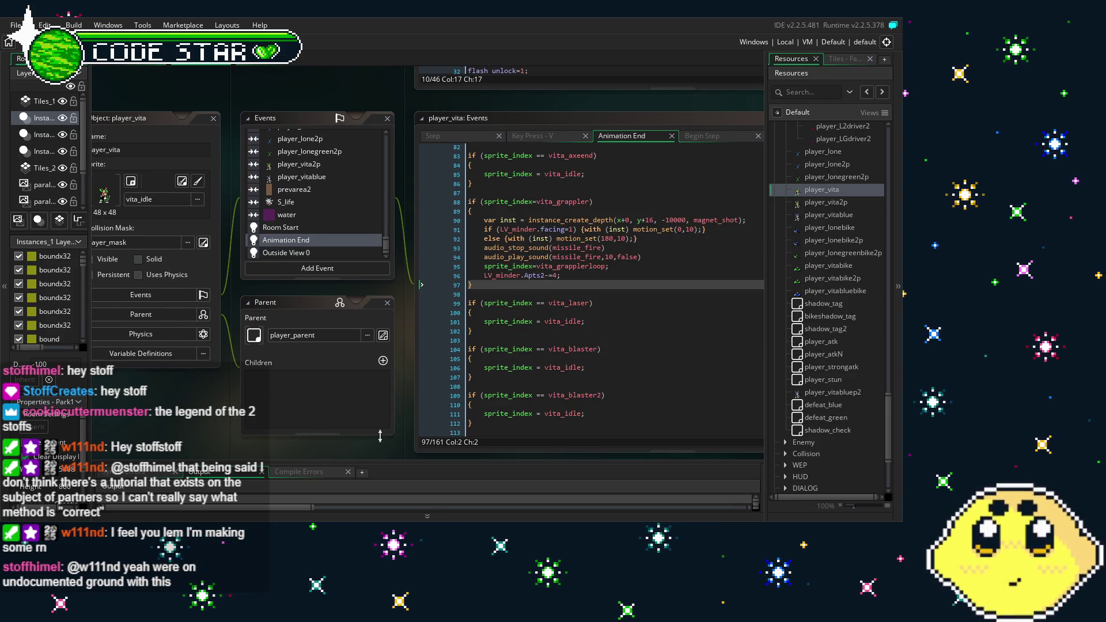
left_click_drag(362, 446, 310, 426)
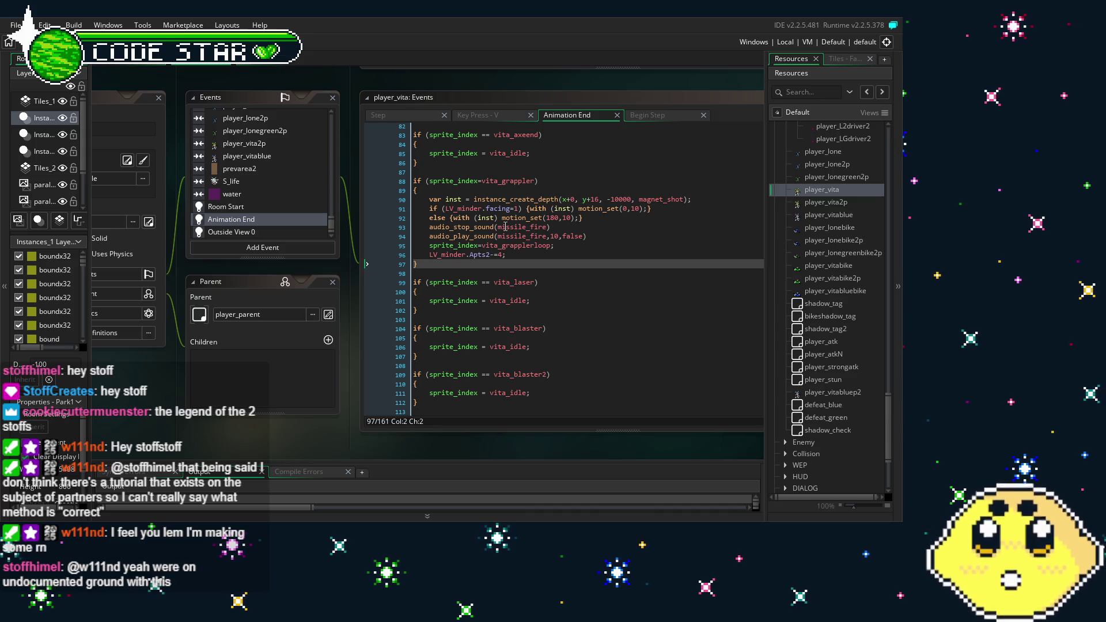
scroll(241, 427, "right", 3)
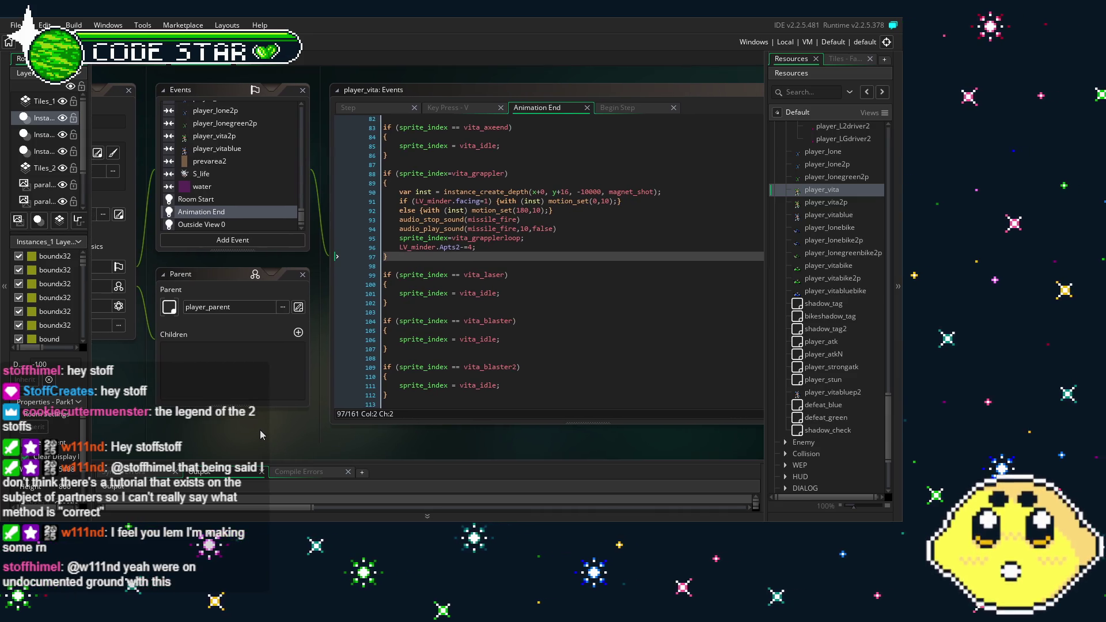
left_click_drag(275, 427, 292, 423)
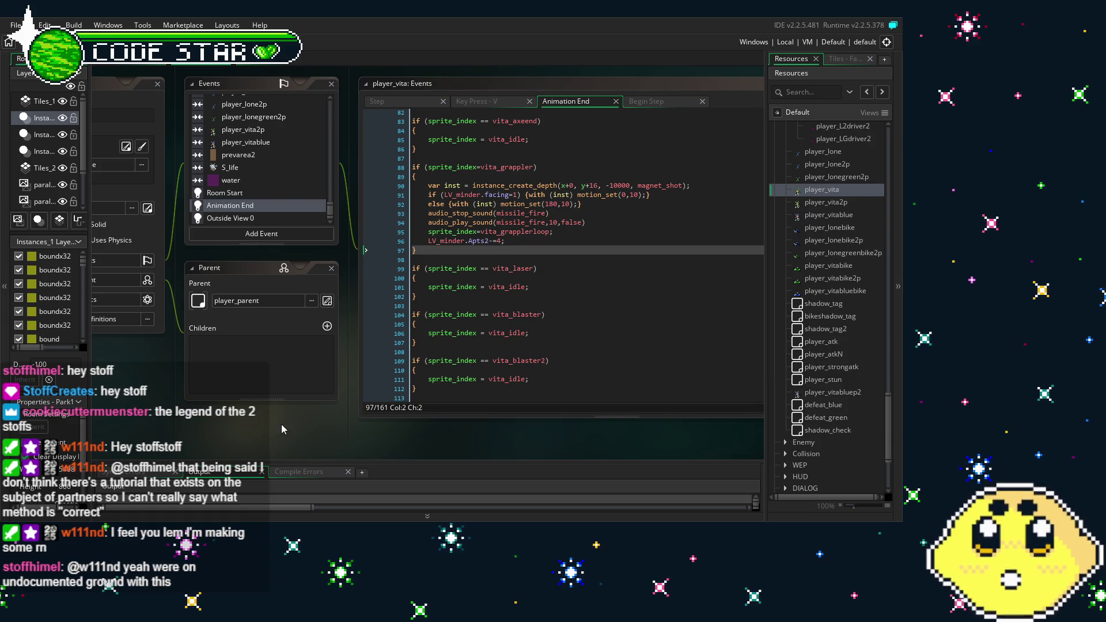
left_click_drag(183, 426, 229, 430)
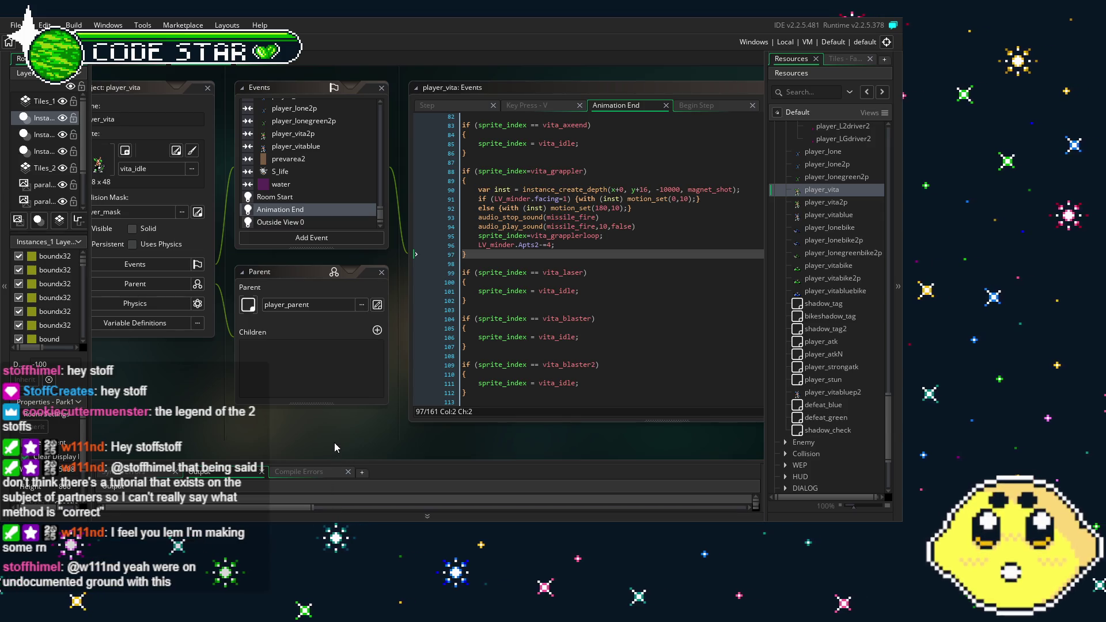
left_click_drag(333, 443, 321, 442)
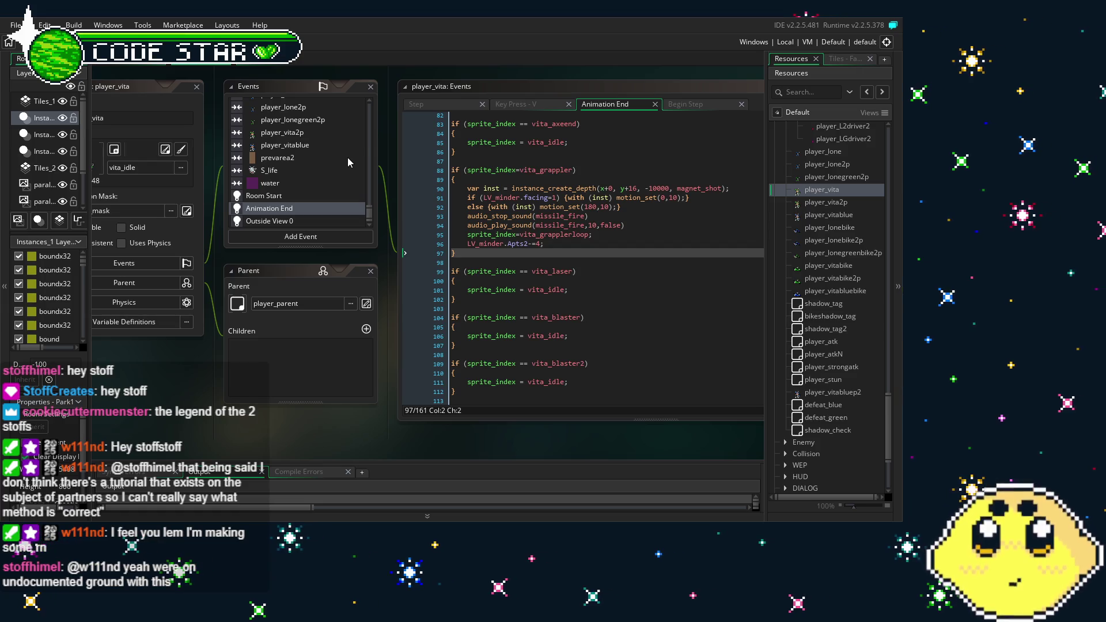
left_click_drag(261, 351, 292, 356)
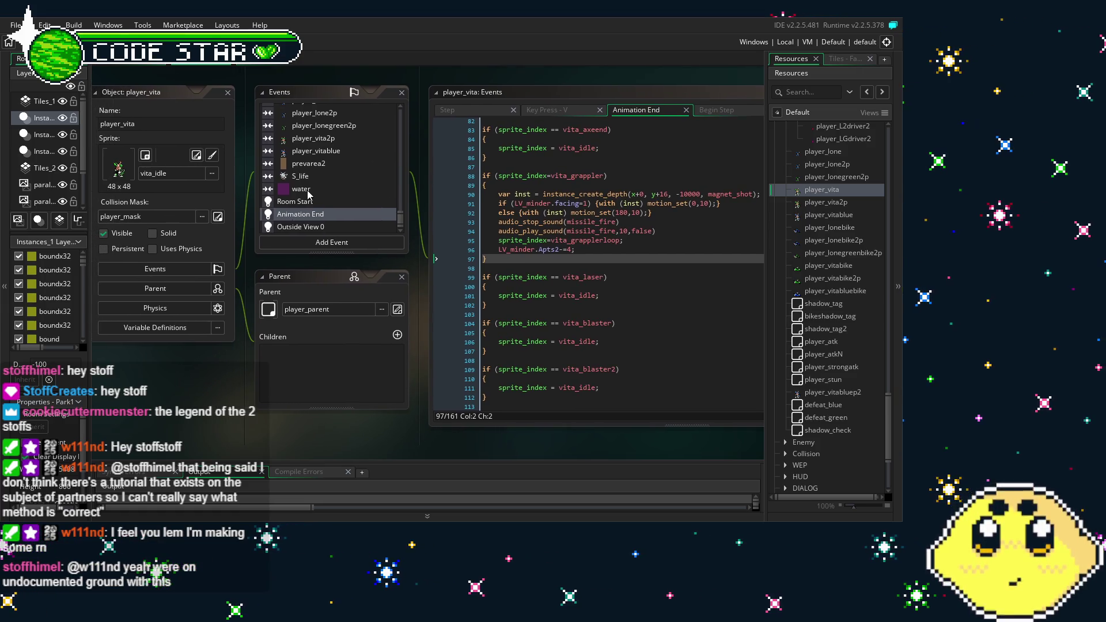
Step: Scroll player_vita's Events list down to the collisions and open the P_coffee event code
scroll(308, 195, "up", 3)
scroll(308, 194, "up", 10)
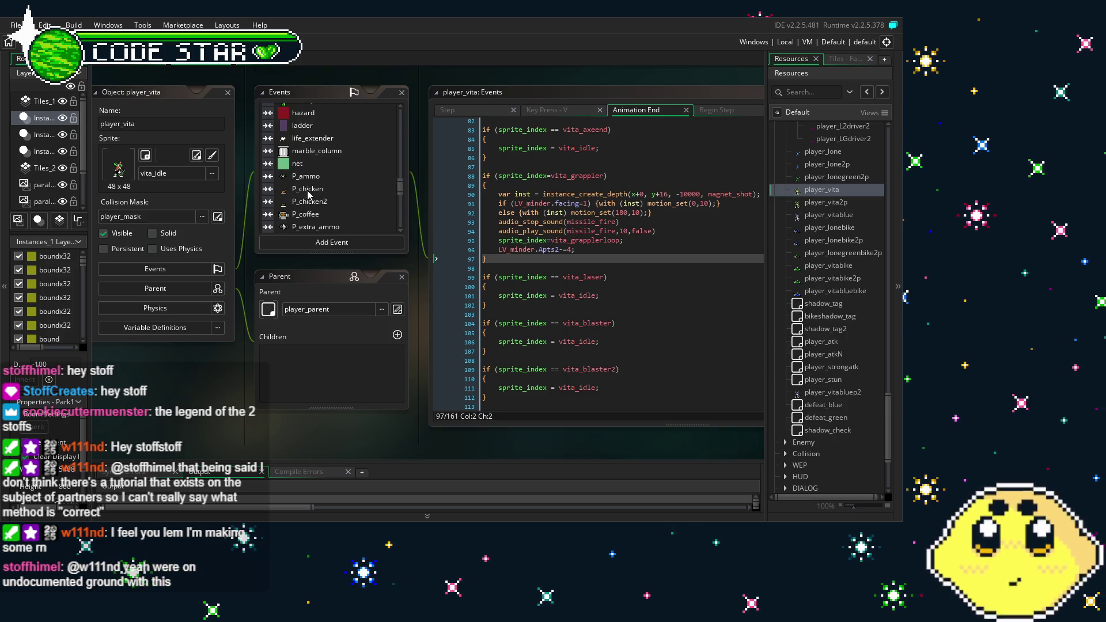
scroll(308, 195, "up", 15)
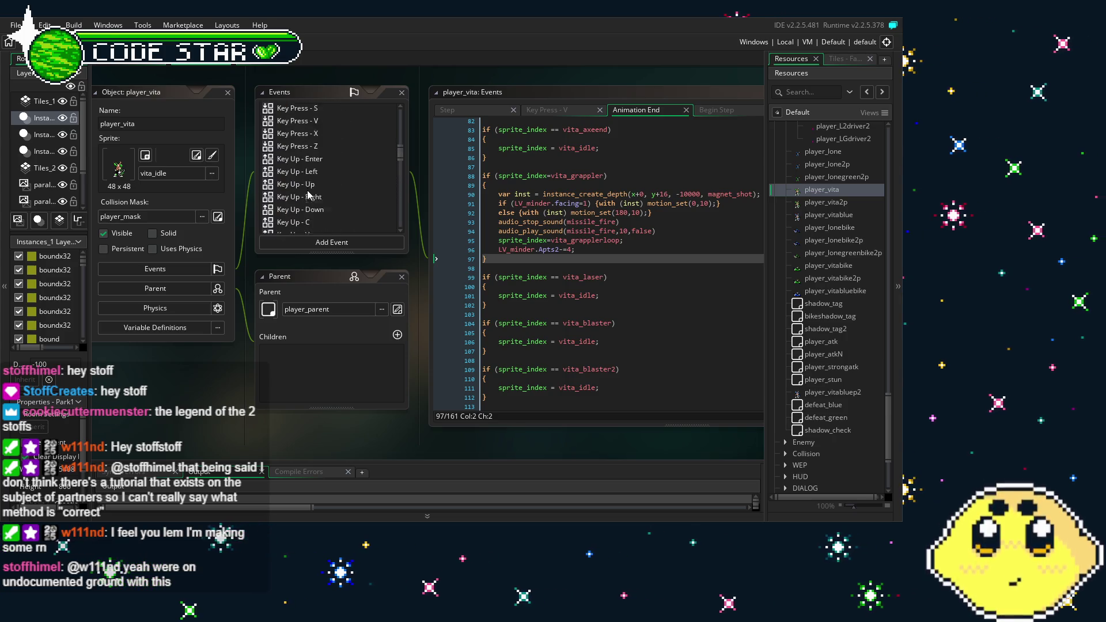
scroll(308, 195, "up", 3)
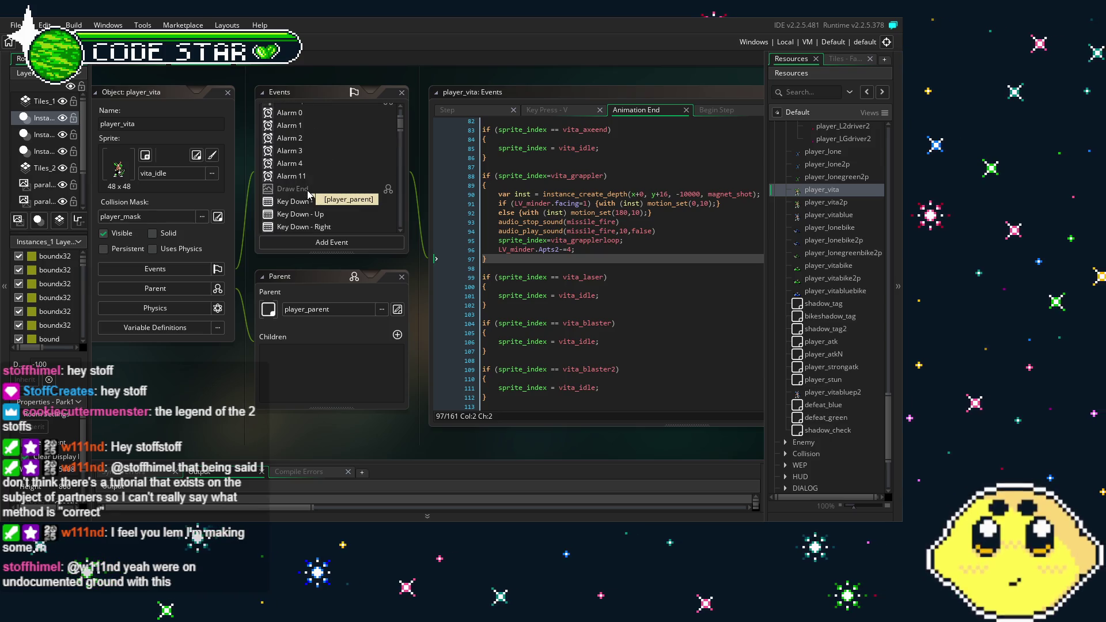
scroll(308, 195, "down", 2)
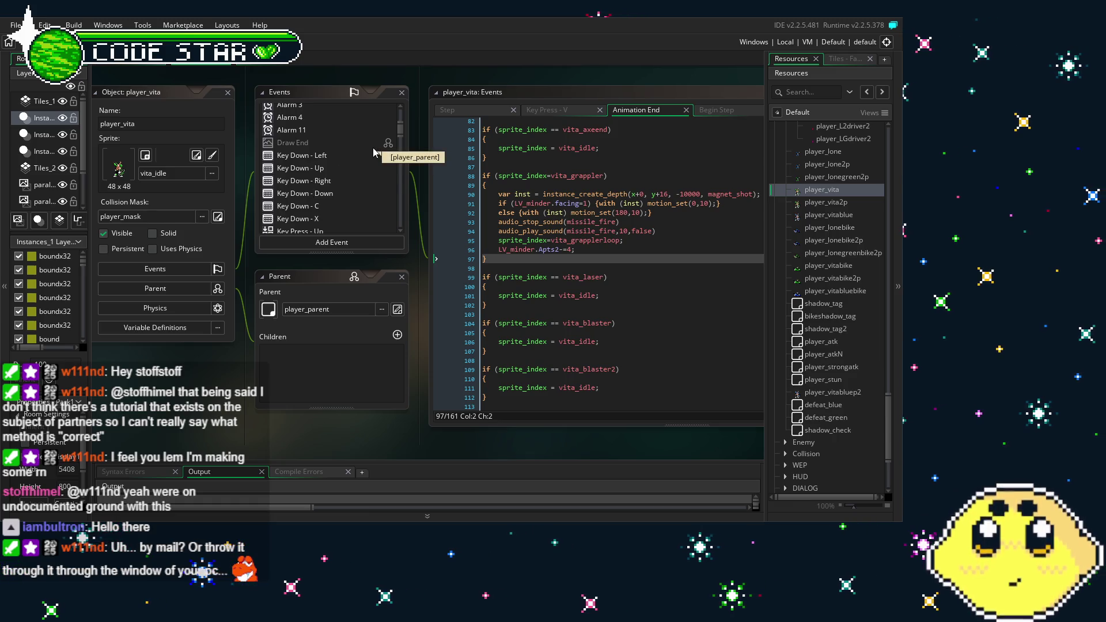
scroll(333, 206, "up", 3)
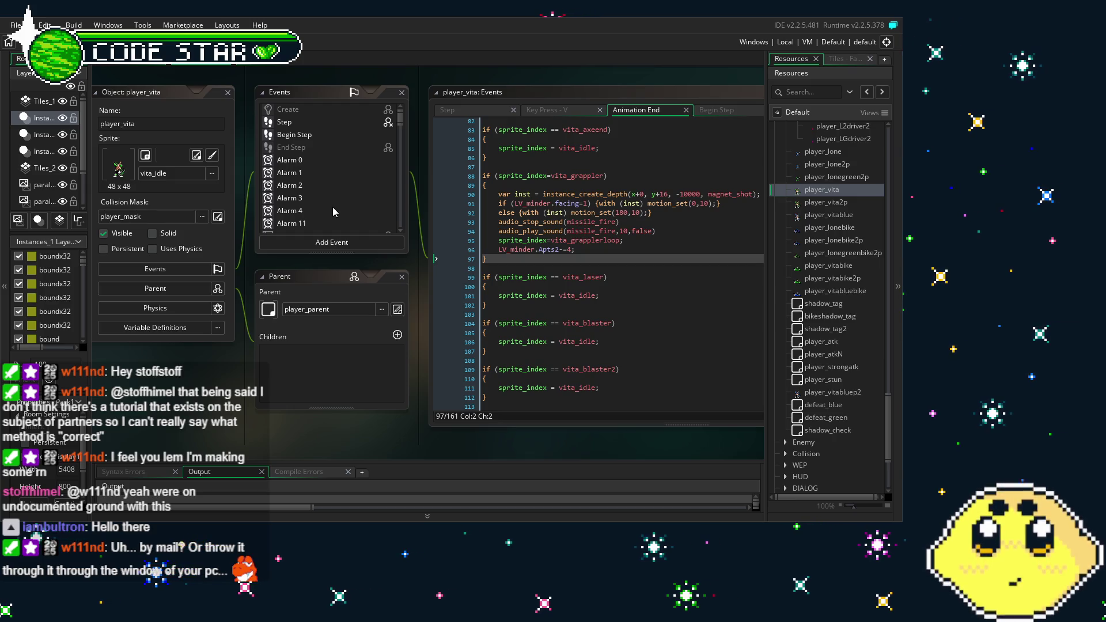
scroll(333, 206, "down", 5)
scroll(333, 206, "down", 3)
scroll(333, 211, "down", 3)
mouse_move(403, 161)
left_mouse_down()
mouse_move(407, 194)
mouse_move(425, 154)
mouse_move(431, 185)
left_mouse_up()
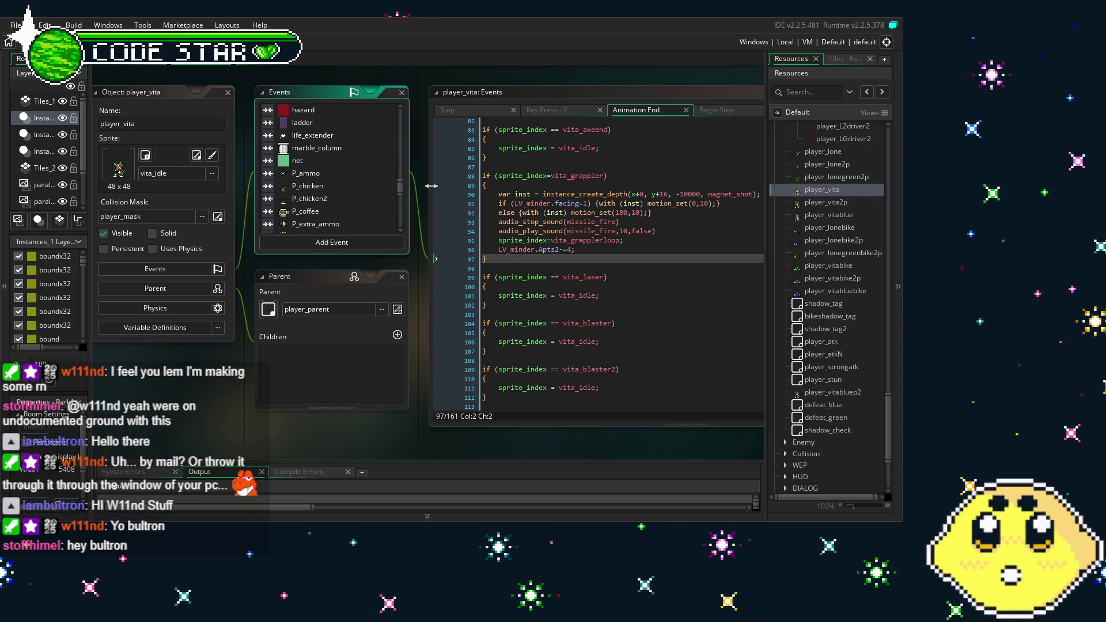
left_click(330, 212)
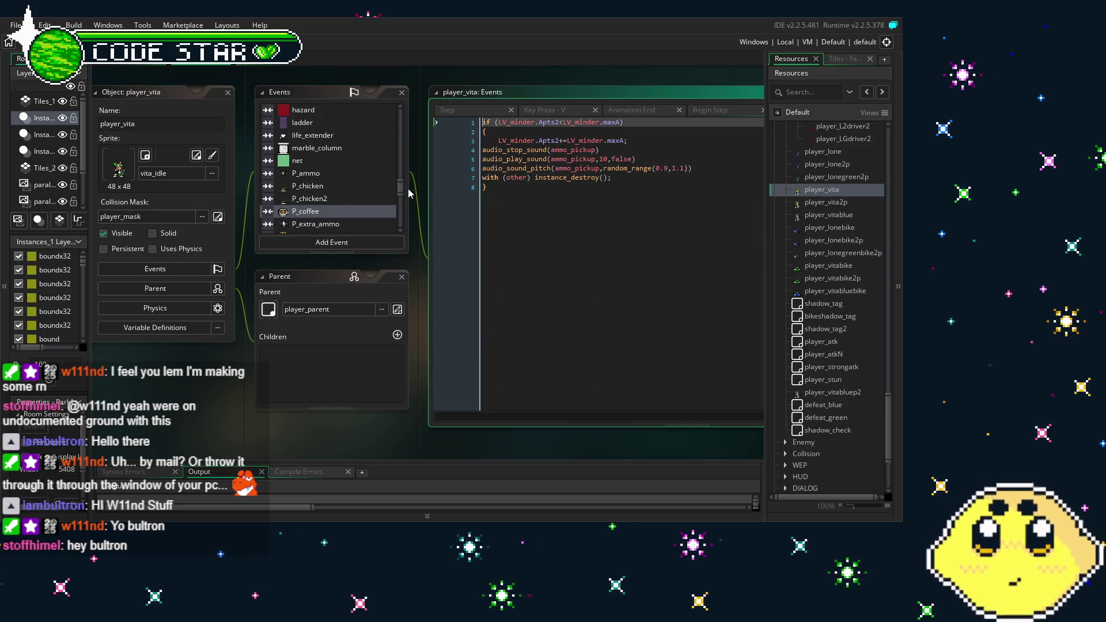